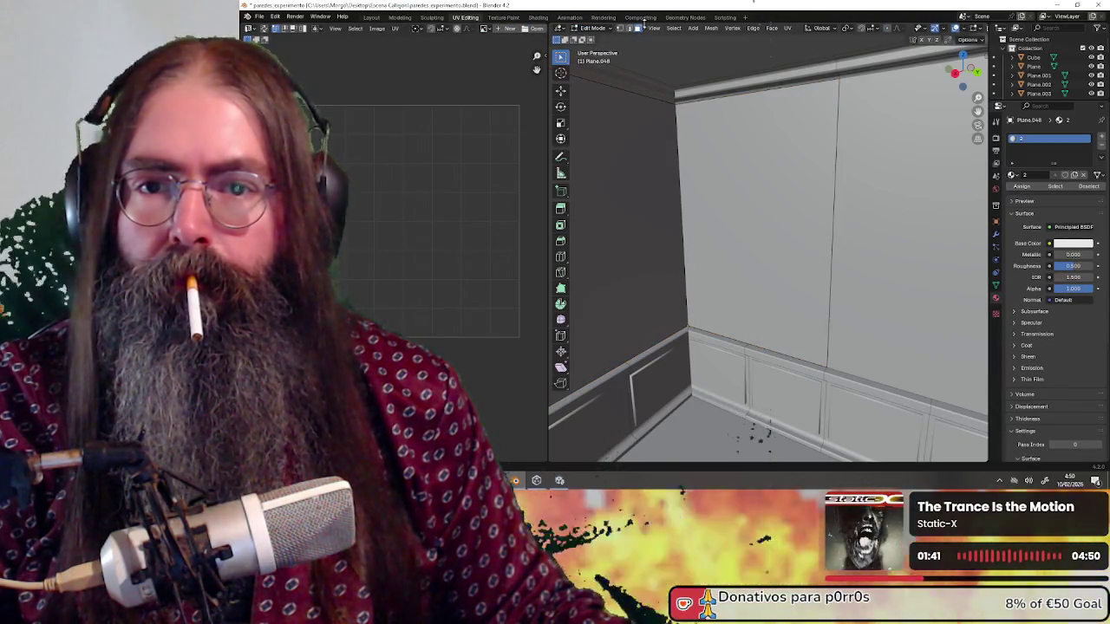
Separate the large upper wall face into its own object and return to Object Mode.
{"action": "left_click", "coordinate": [779, 184]}
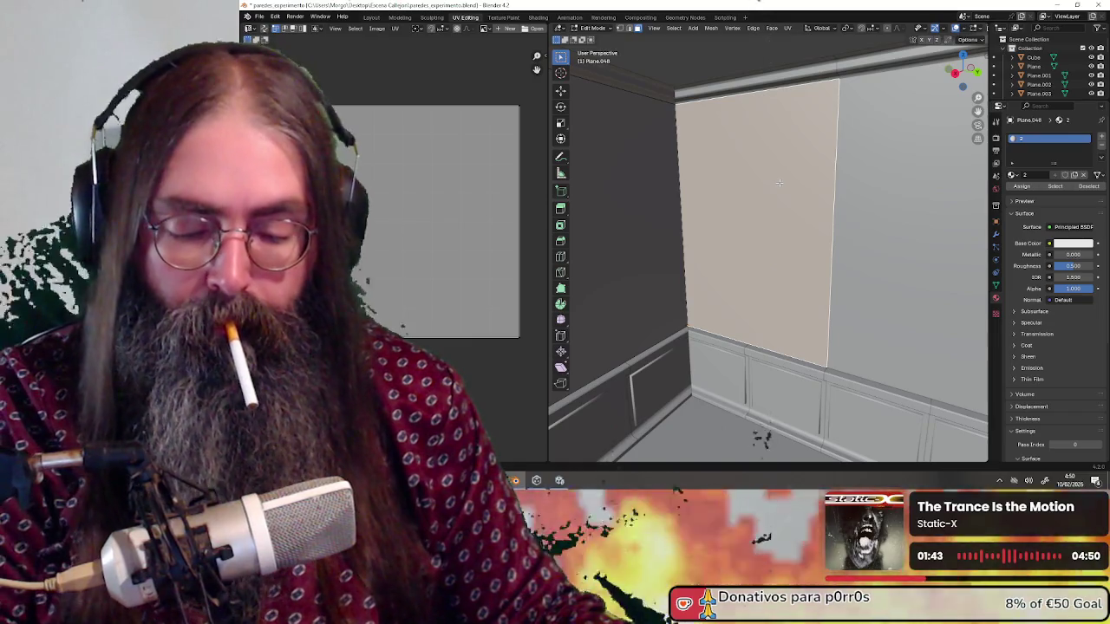
{"action": "key", "text": "p"}
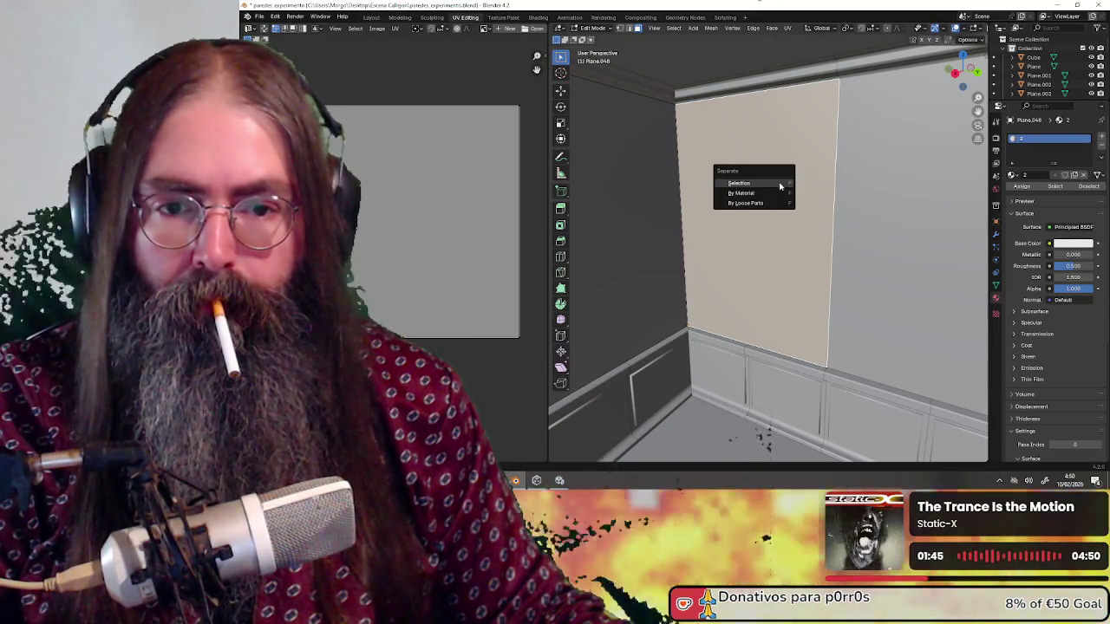
{"action": "left_click", "coordinate": [780, 184]}
{"action": "left_click", "coordinate": [595, 30]}
{"action": "left_click", "coordinate": [596, 39]}
Select the new Plane.056 and unwrap all its faces in Edit Mode.
{"action": "left_click", "coordinate": [707, 193]}
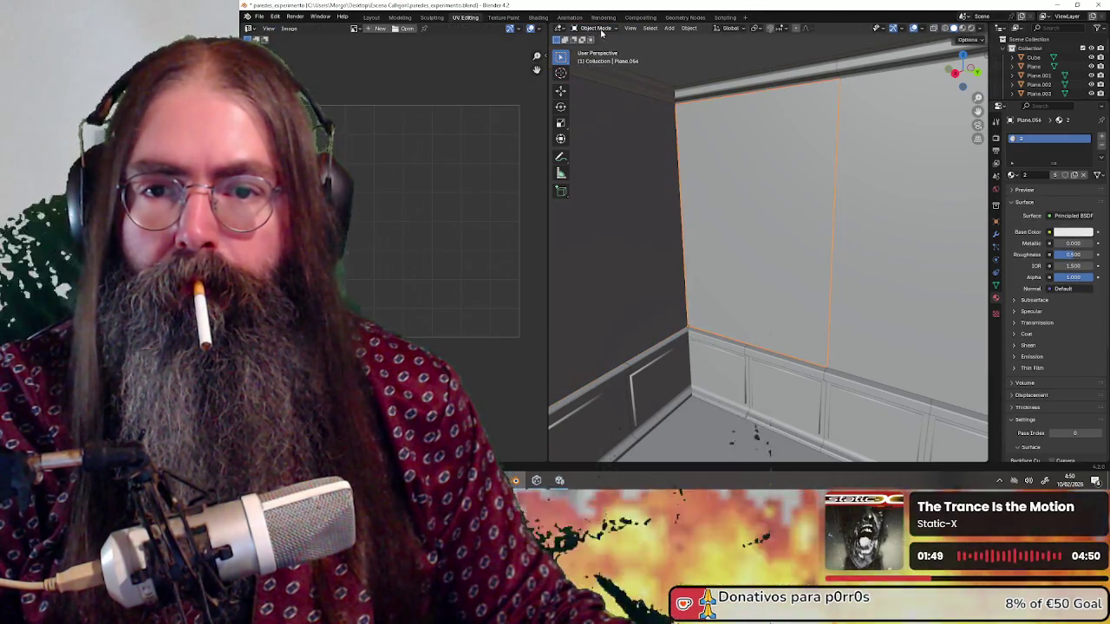
{"action": "left_click", "coordinate": [595, 28]}
{"action": "left_click", "coordinate": [597, 50]}
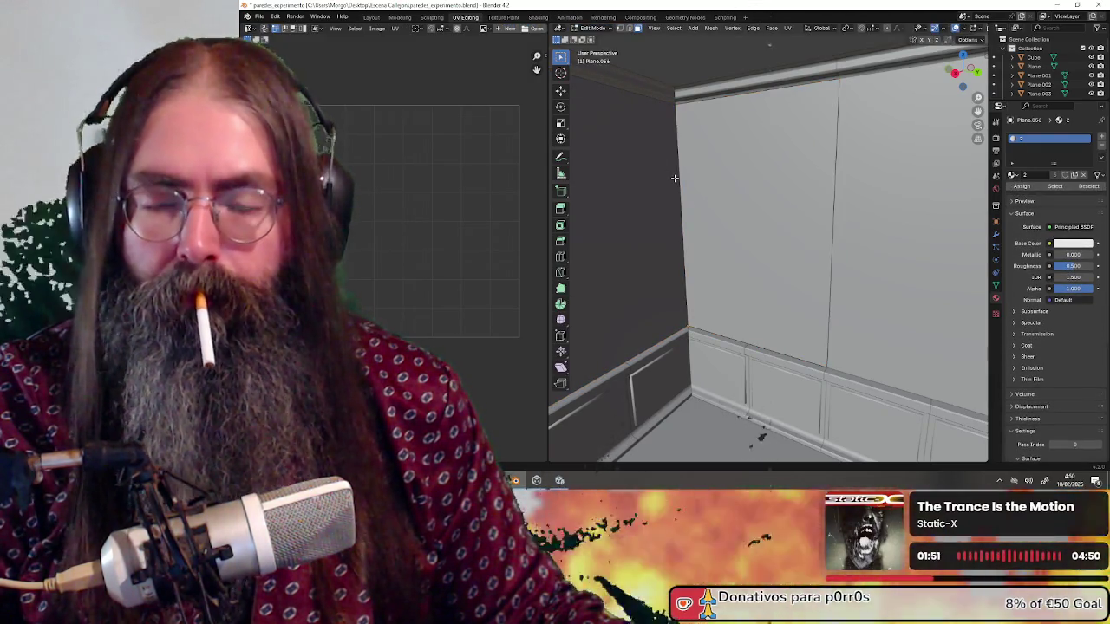
{"action": "key", "text": "a"}
{"action": "left_click", "coordinate": [395, 28]}
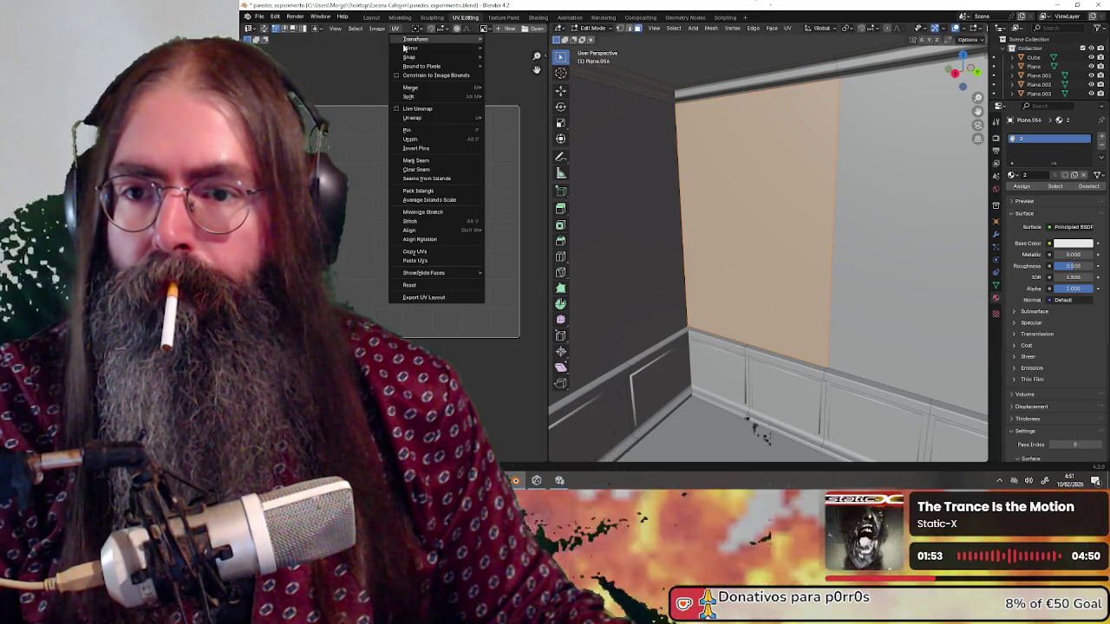
{"action": "mouse_move", "coordinate": [427, 122]}
{"action": "left_click", "coordinate": [508, 117]}
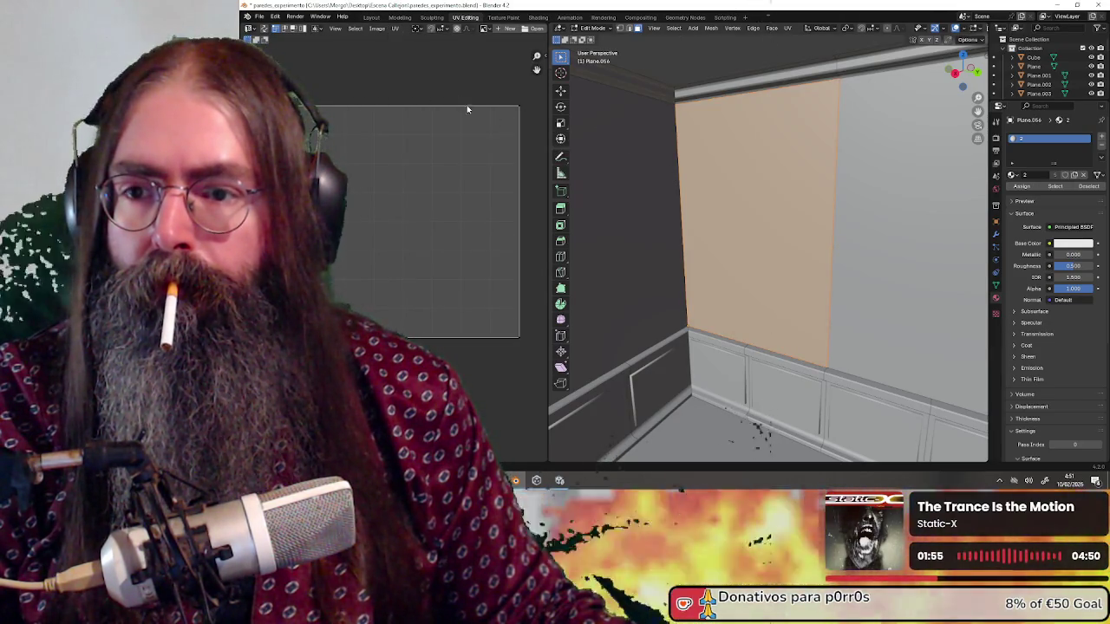
Re-unwrap Plane.056's UV island into a narrower rectangle, then clear the face selection.
{"action": "key", "text": "a"}
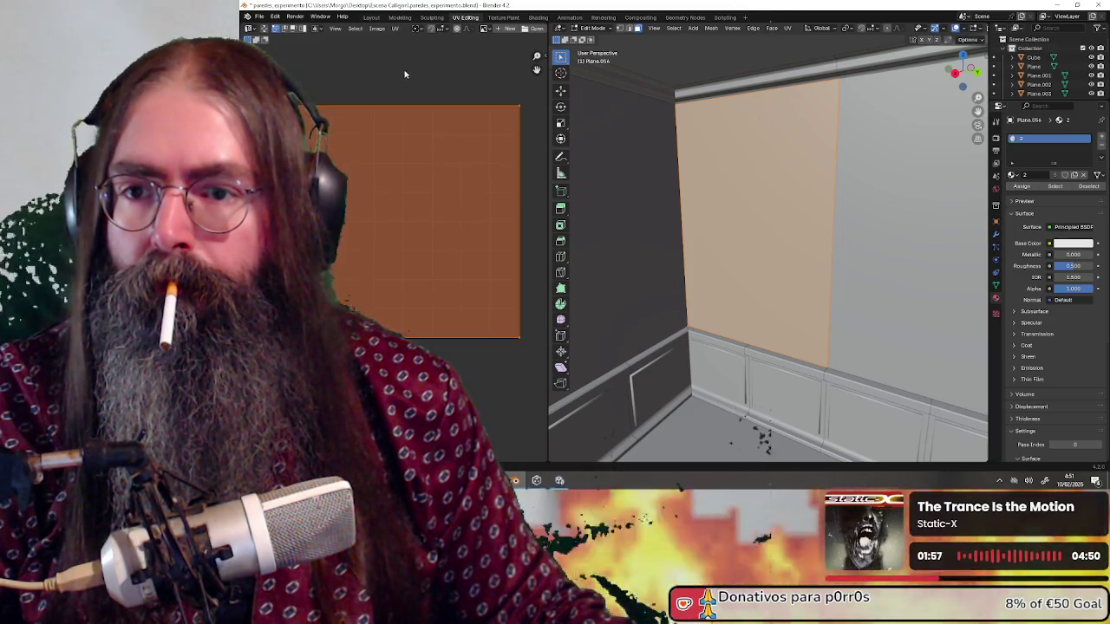
{"action": "left_click", "coordinate": [395, 29]}
{"action": "mouse_move", "coordinate": [439, 119]}
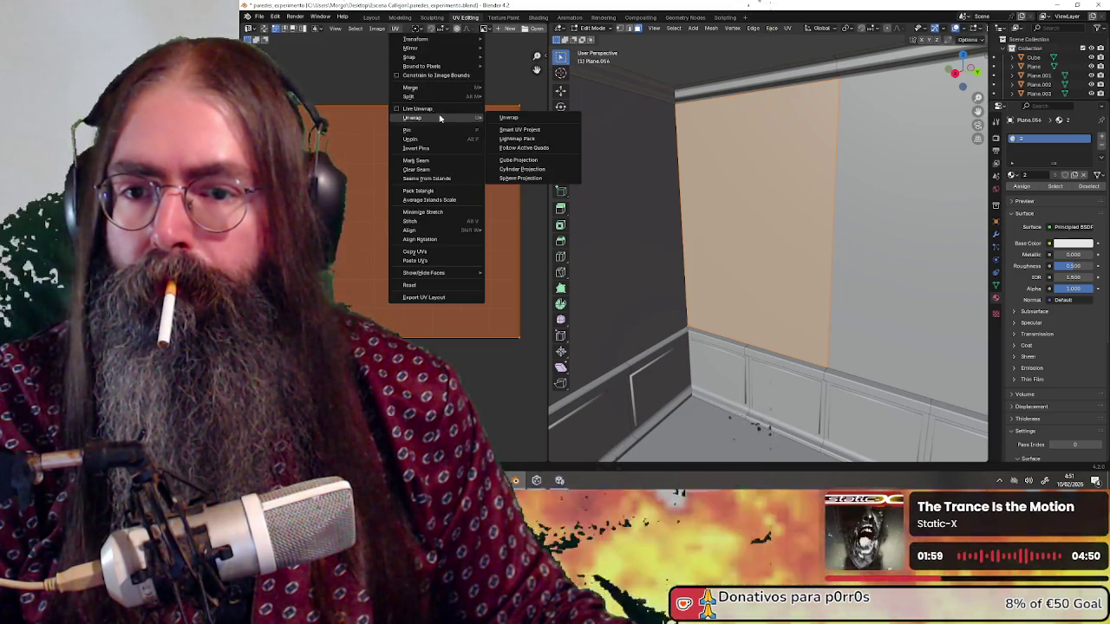
{"action": "left_click", "coordinate": [503, 119]}
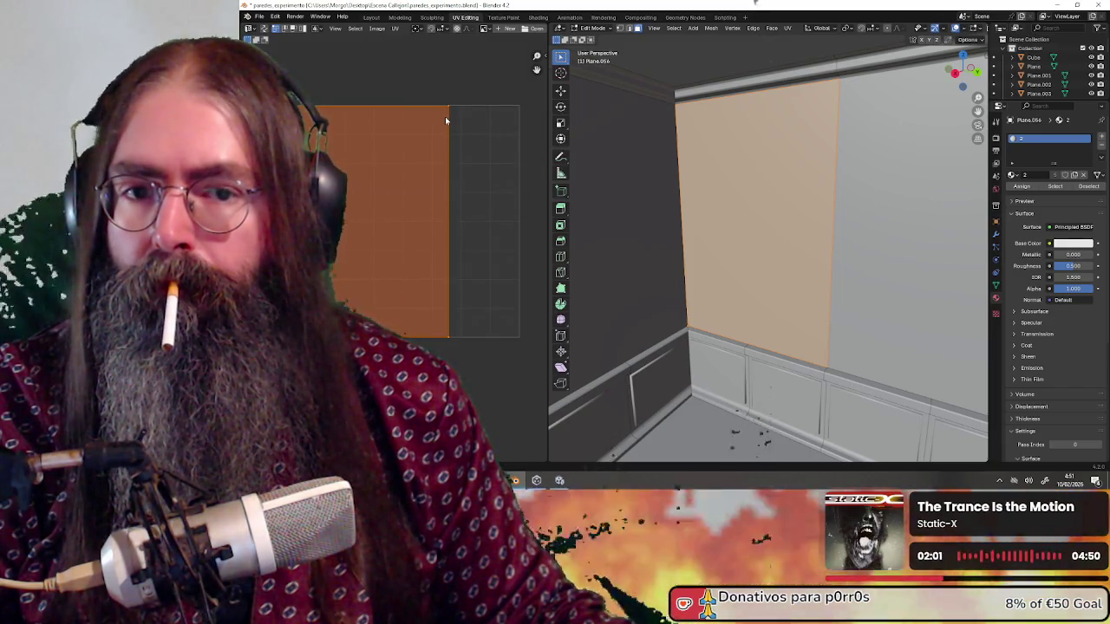
{"action": "scroll", "coordinate": [446, 119], "scroll_direction": "down", "scroll_amount": 2}
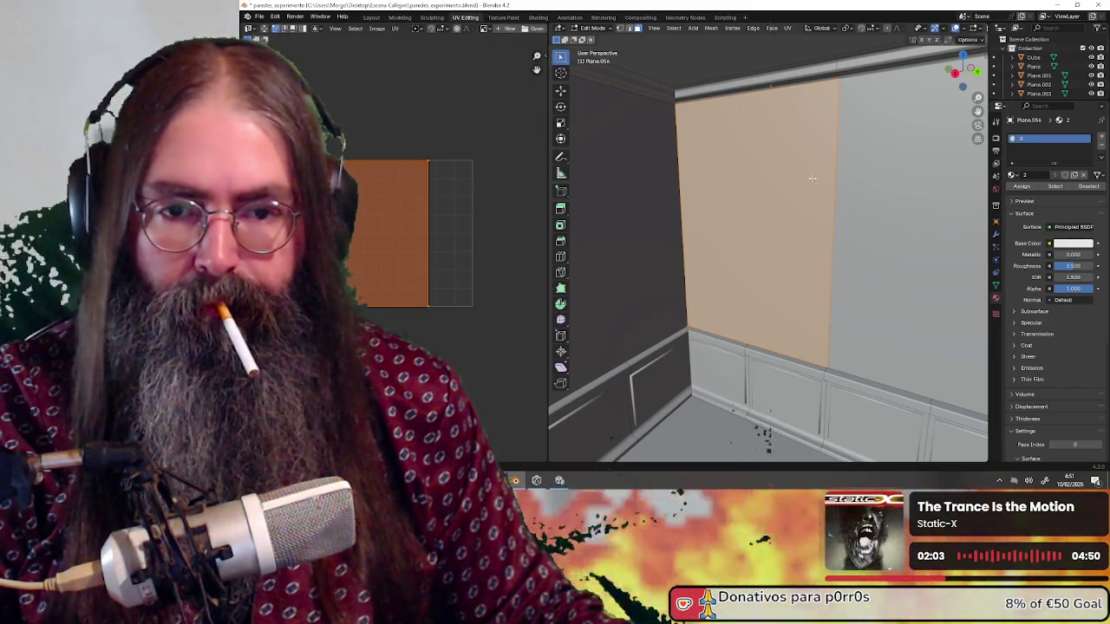
{"action": "scroll", "coordinate": [766, 286], "scroll_direction": "up", "scroll_amount": 3}
{"action": "scroll", "coordinate": [766, 286], "scroll_direction": "down", "scroll_amount": 4}
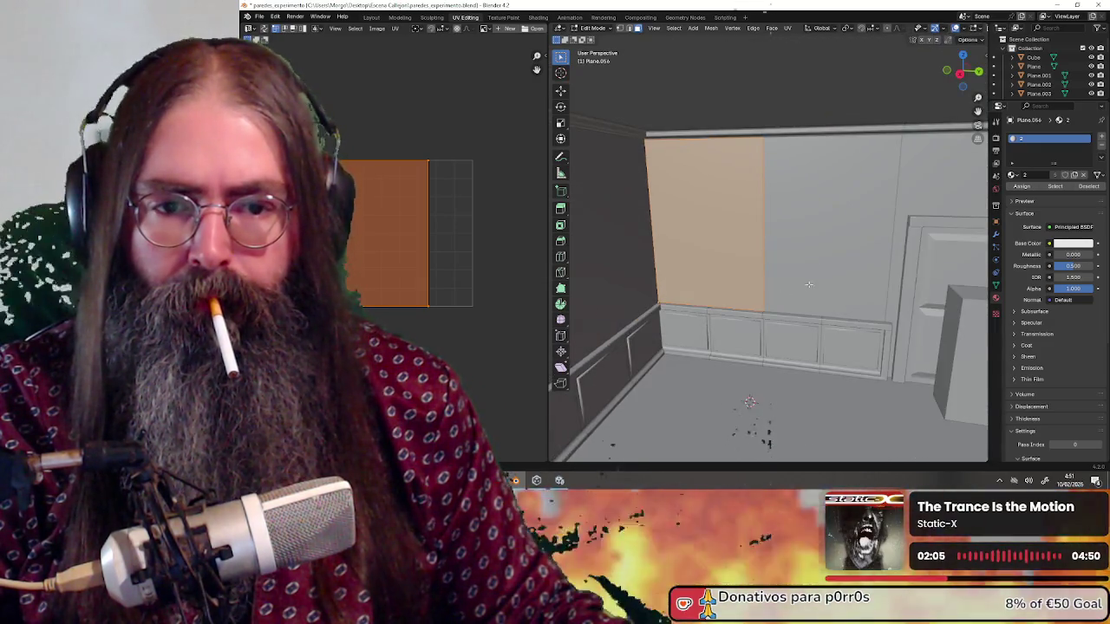
{"action": "left_click", "coordinate": [618, 90]}
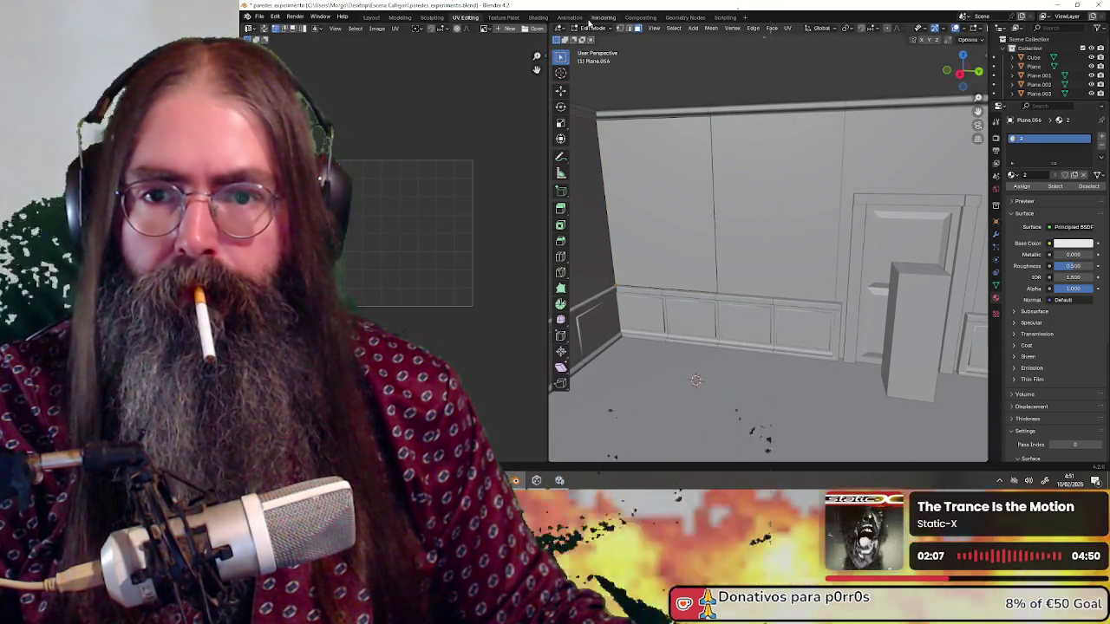
Unwrap all faces of the far wall panel Plane.049 in Edit Mode.
{"action": "left_click", "coordinate": [592, 27]}
{"action": "left_click", "coordinate": [599, 38]}
{"action": "left_click", "coordinate": [756, 206]}
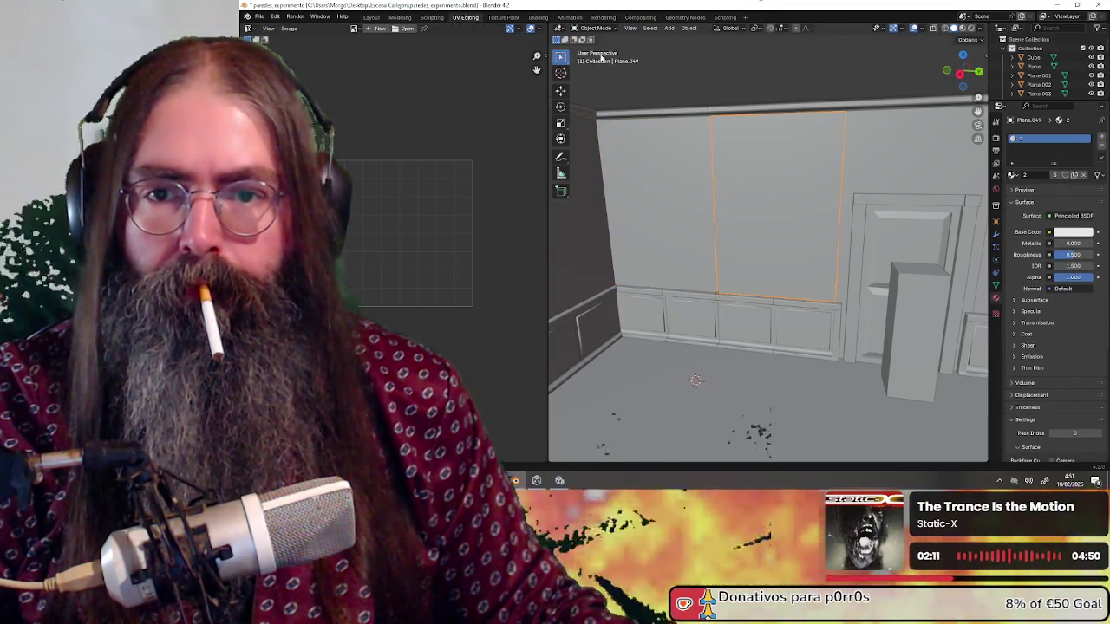
{"action": "left_click", "coordinate": [592, 28]}
{"action": "left_click", "coordinate": [599, 48]}
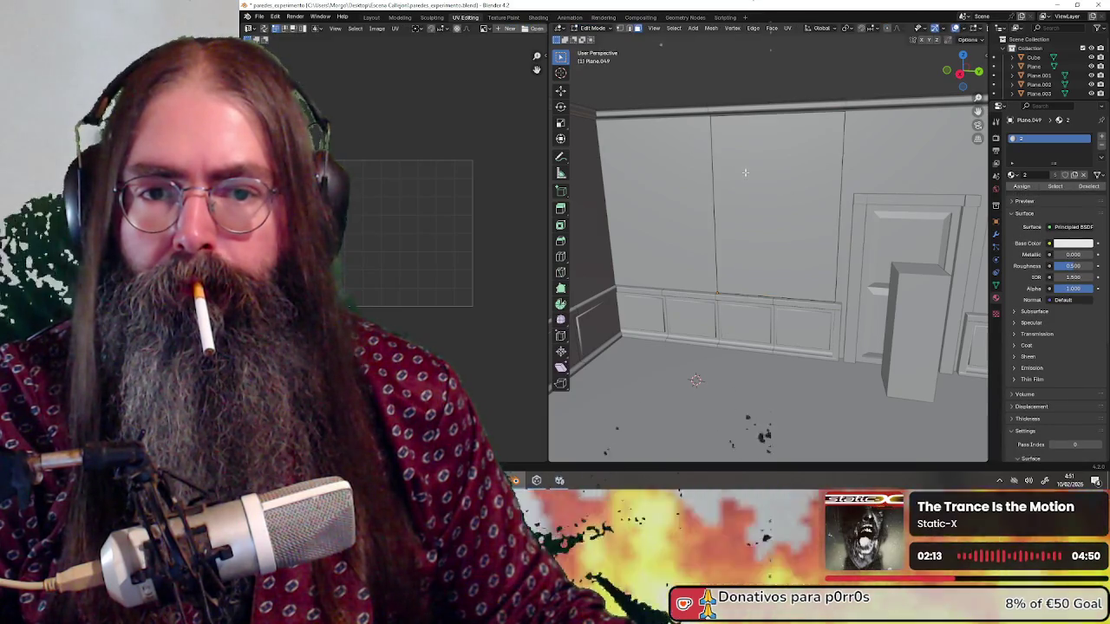
{"action": "key", "text": "a"}
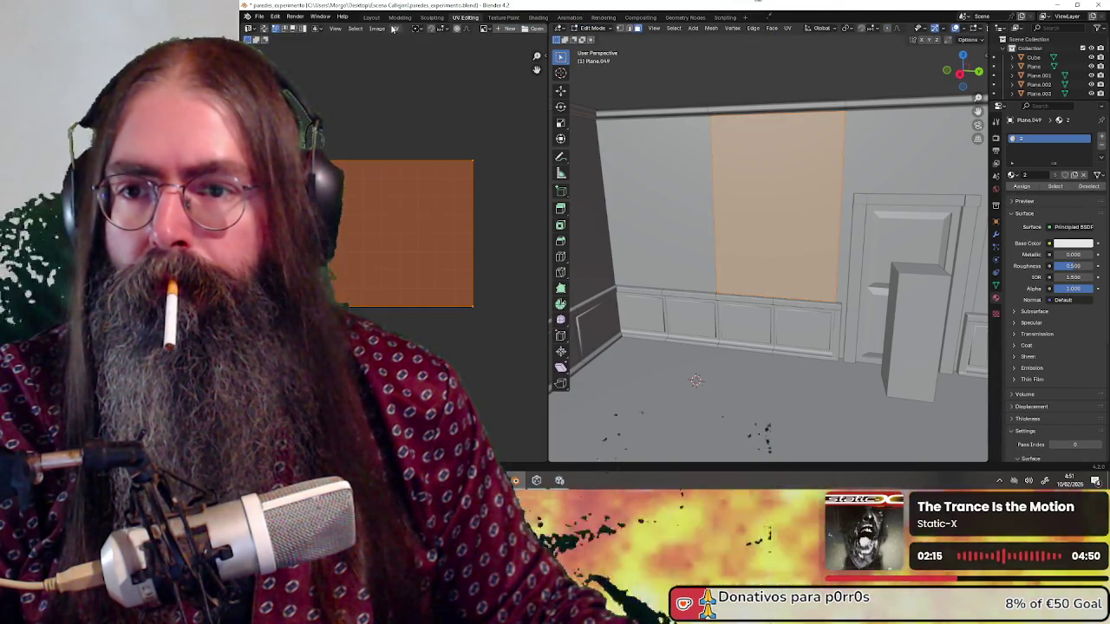
{"action": "left_click", "coordinate": [394, 28]}
{"action": "mouse_move", "coordinate": [435, 113]}
{"action": "left_click", "coordinate": [499, 119]}
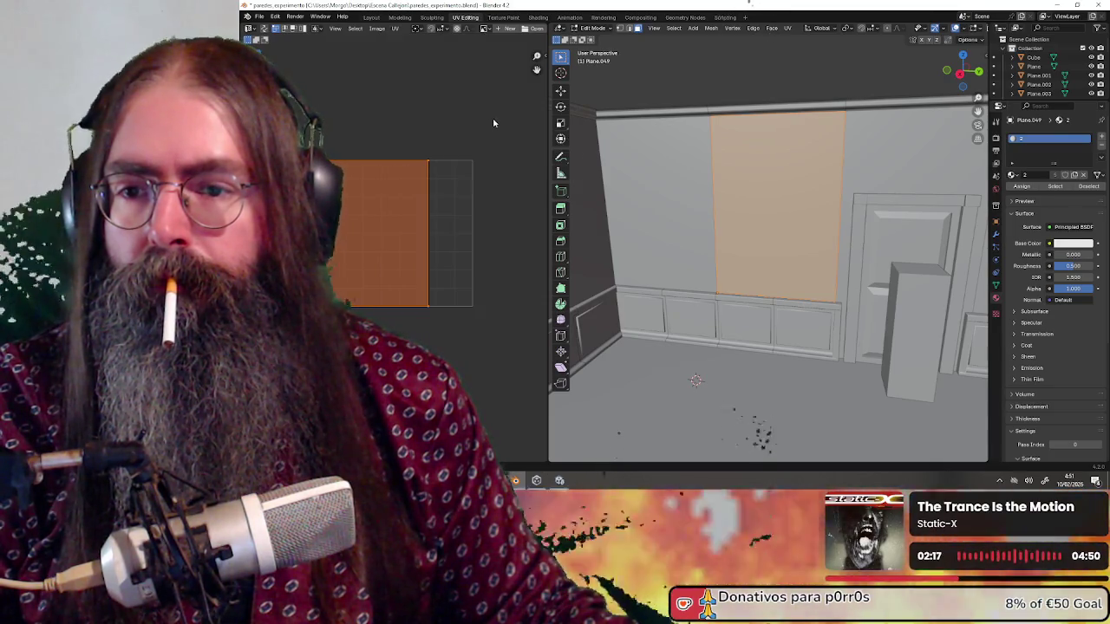
Unwrap the left wall's upper panel Plane.048, then return to Object Mode.
{"action": "left_click", "coordinate": [335, 28]}
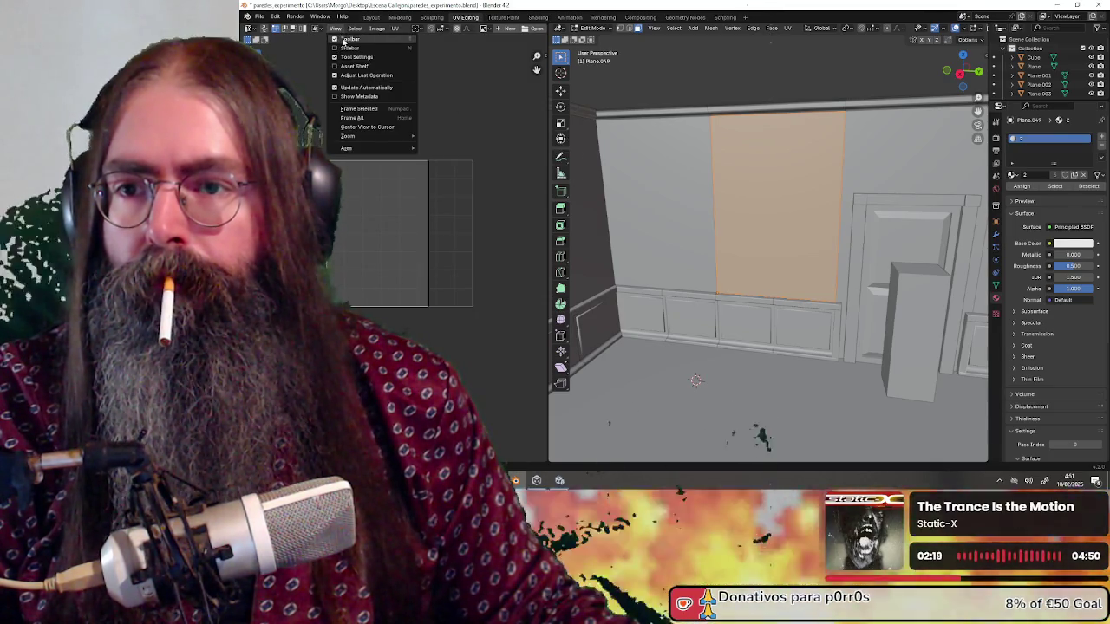
{"action": "left_click_drag", "start_coordinate": [661, 134], "coordinate": [631, 150]}
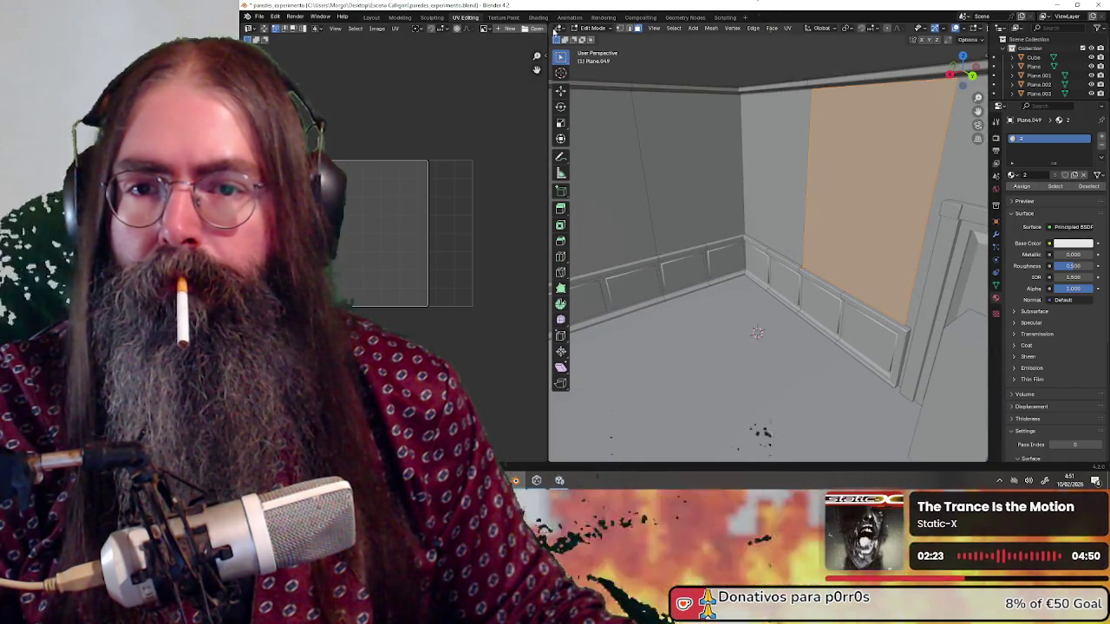
{"action": "left_click", "coordinate": [592, 27]}
{"action": "left_click", "coordinate": [592, 38]}
{"action": "left_click", "coordinate": [672, 140]}
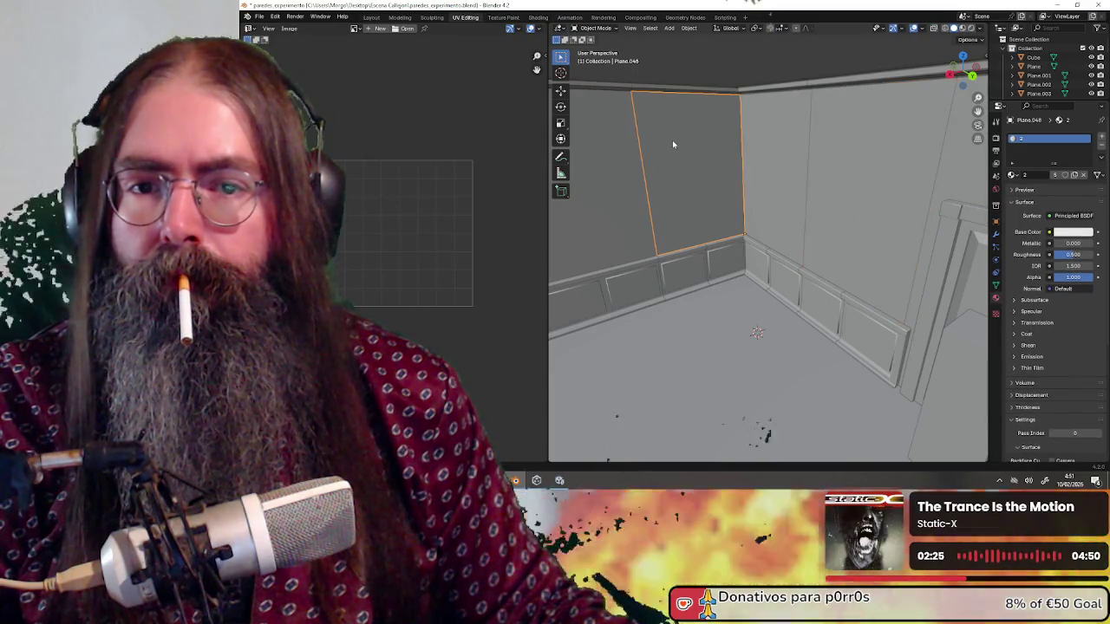
{"action": "left_click", "coordinate": [592, 28]}
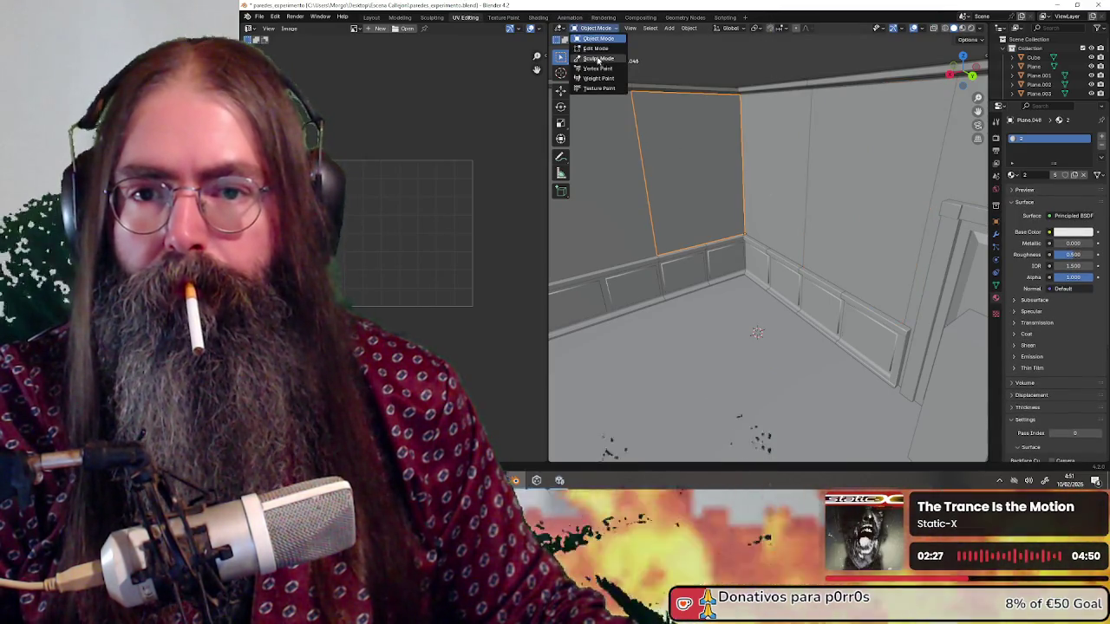
{"action": "left_click", "coordinate": [596, 47]}
{"action": "key", "text": "a"}
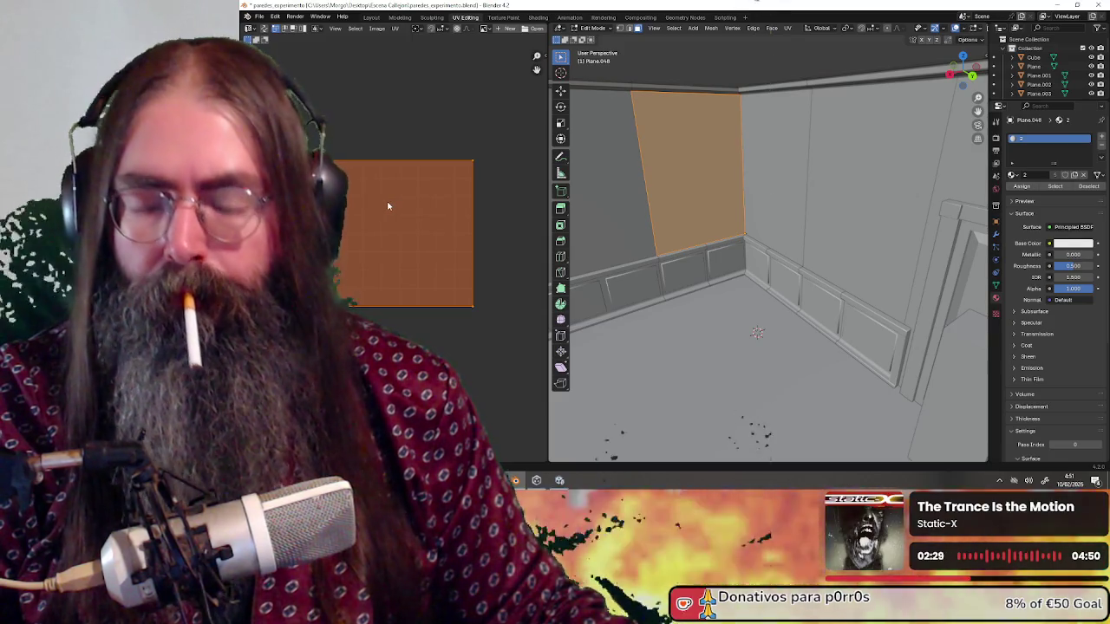
{"action": "key", "text": "u"}
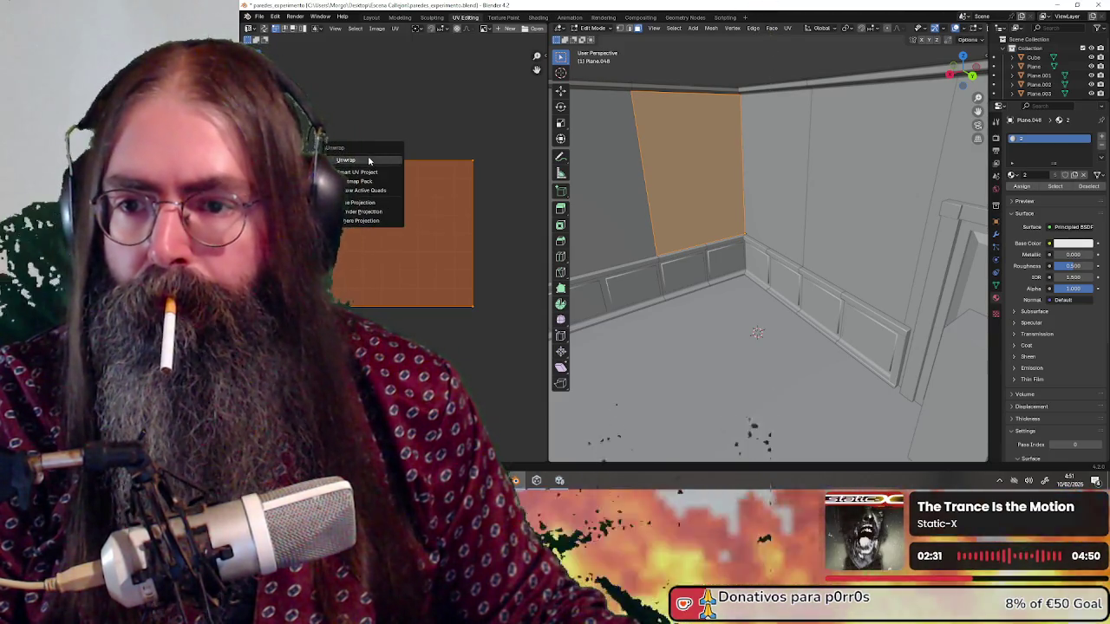
{"action": "left_click", "coordinate": [389, 203]}
{"action": "left_click", "coordinate": [592, 27]}
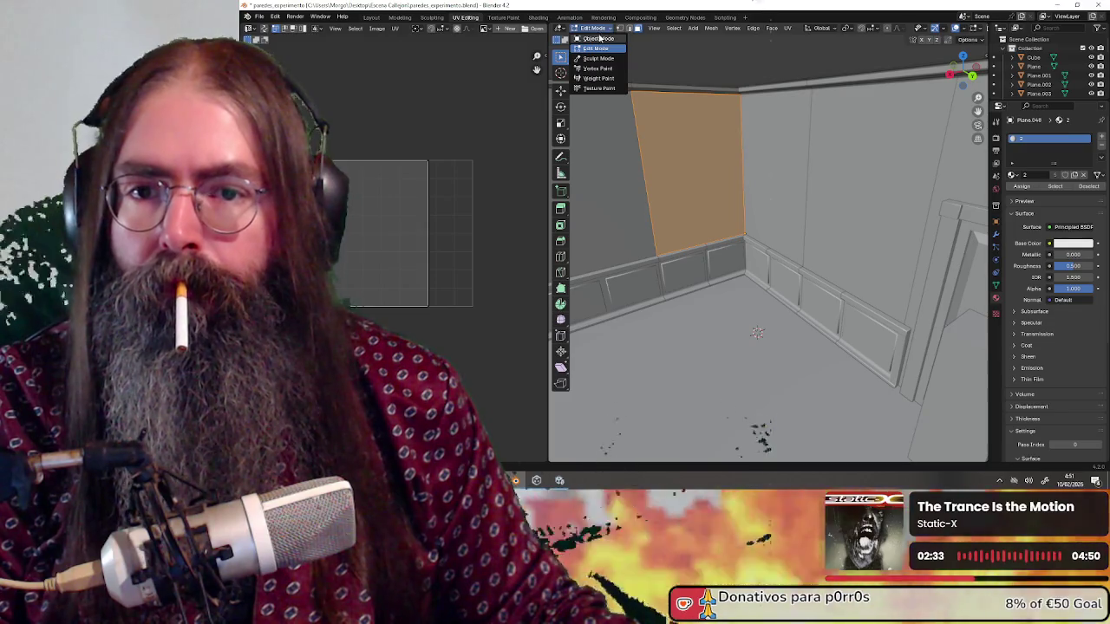
{"action": "left_click", "coordinate": [595, 38]}
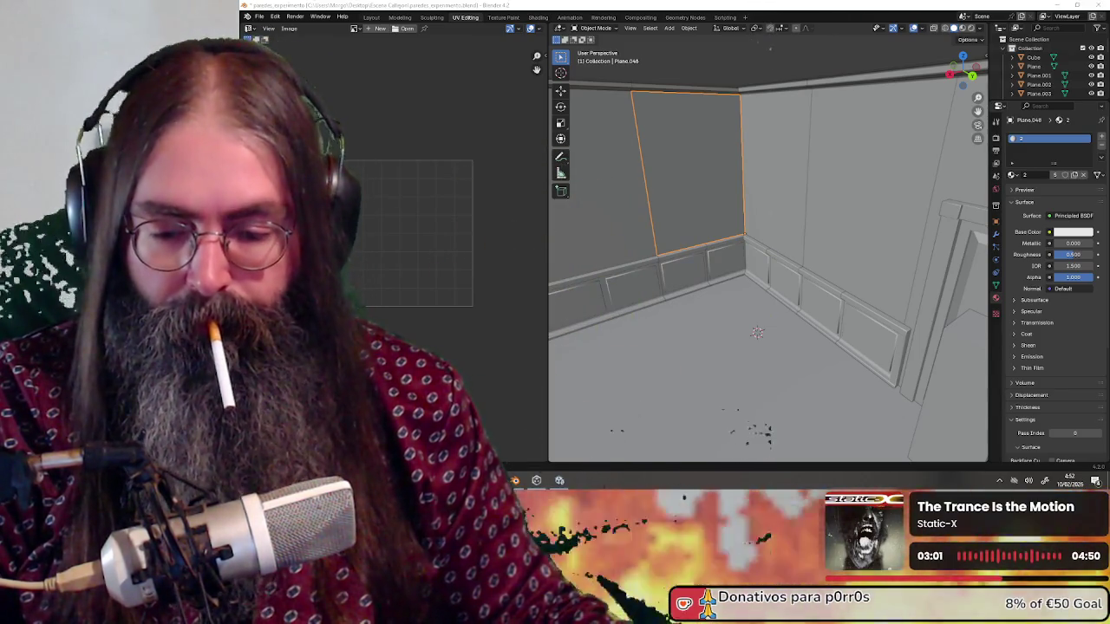
{"action": "key", "text": "alt+Tab"}
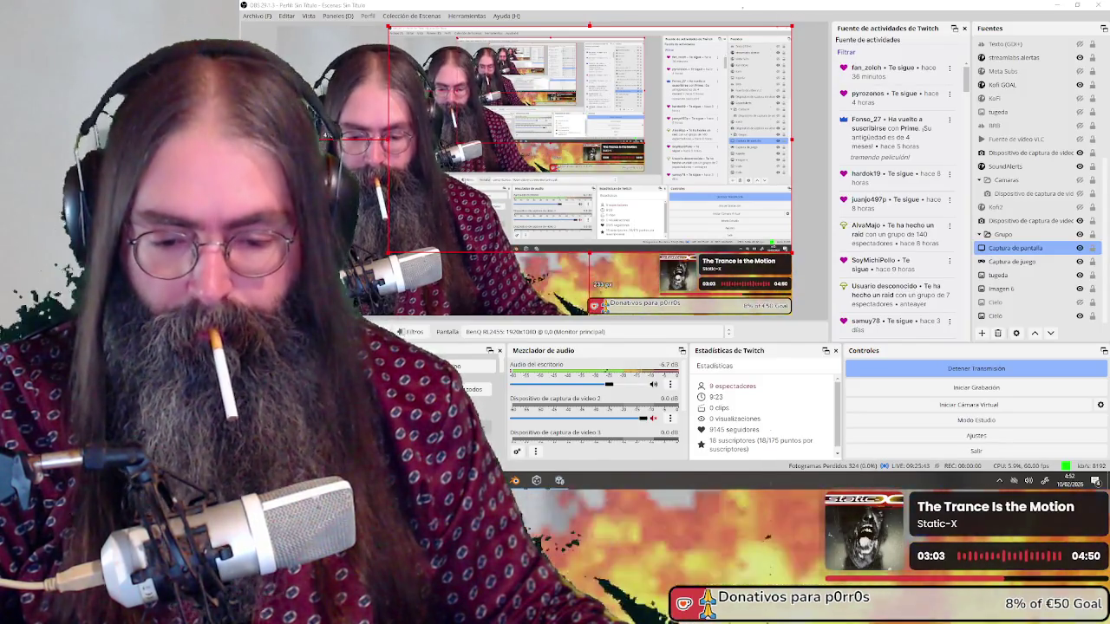
{"action": "key", "text": "alt+Tab"}
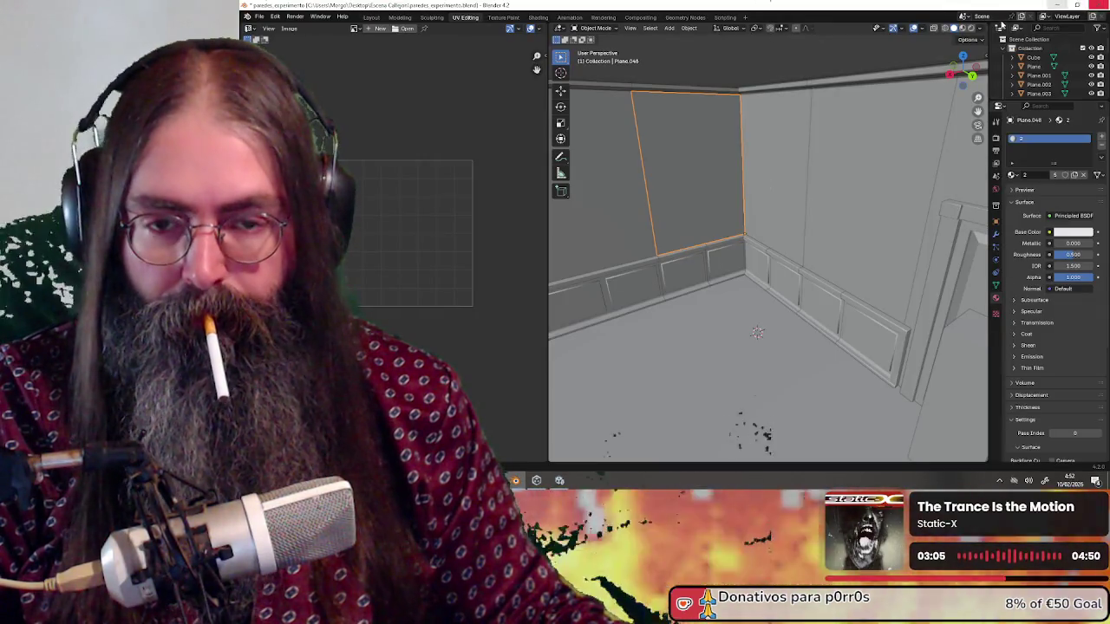
Check the materials of the far wall panel, top strip, tall panel and wainscot panels.
{"action": "scroll", "coordinate": [814, 242], "scroll_direction": "down", "scroll_amount": 5}
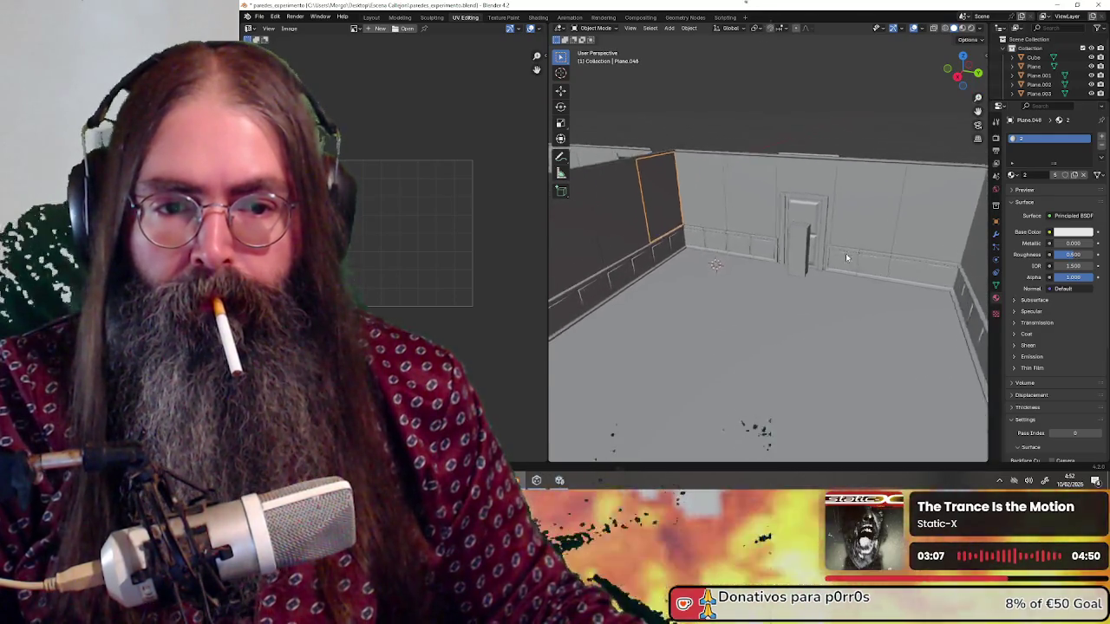
{"action": "scroll", "coordinate": [846, 256], "scroll_direction": "up", "scroll_amount": 5}
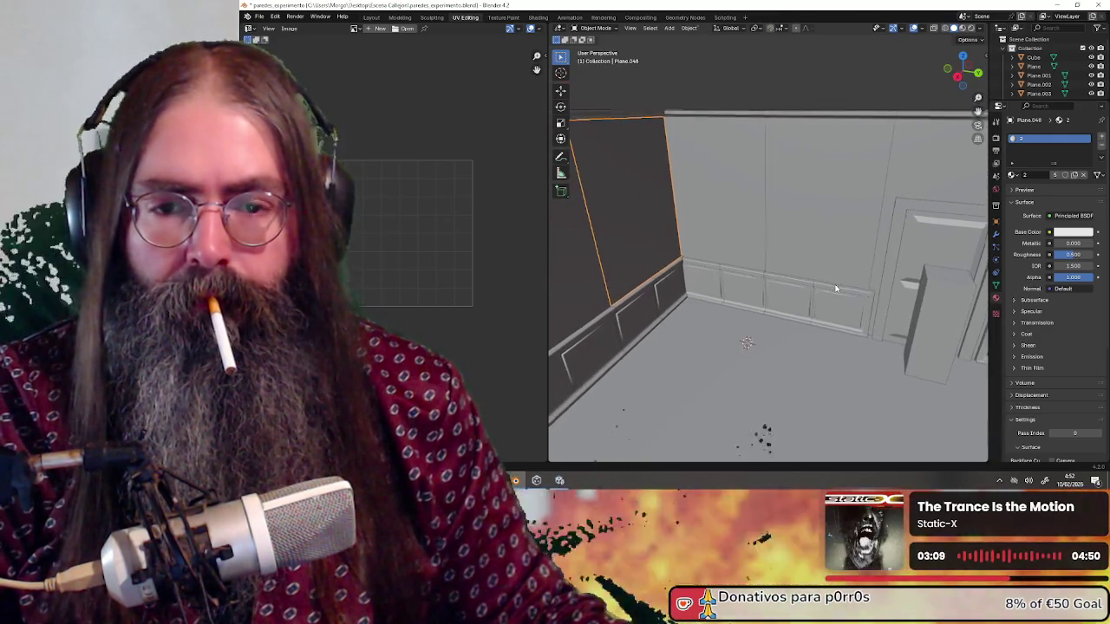
{"action": "left_click", "coordinate": [699, 201]}
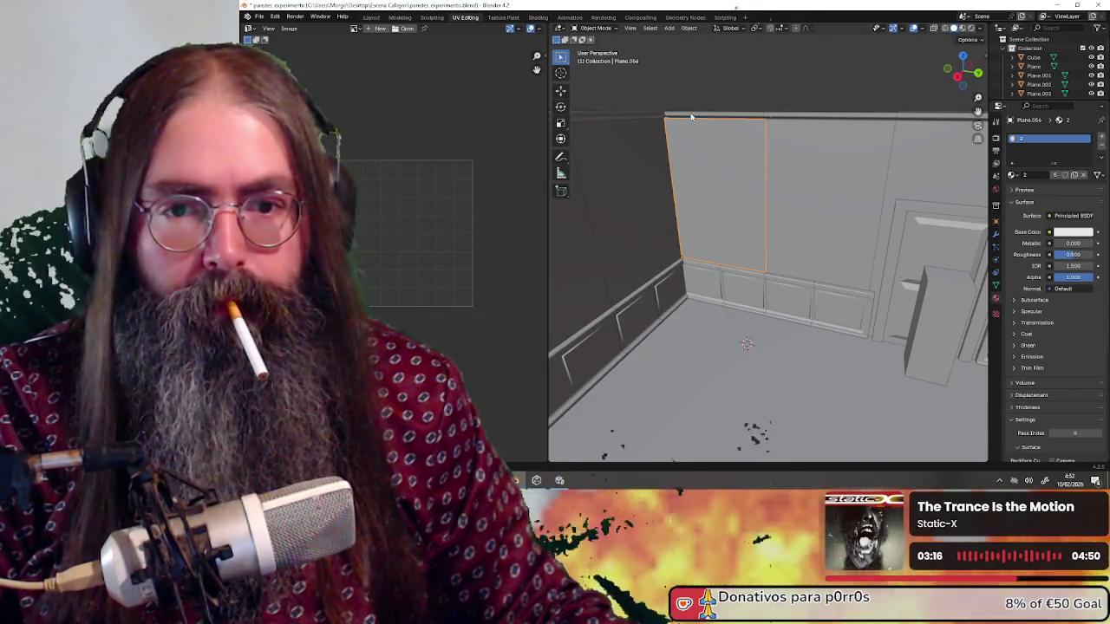
{"action": "left_click", "coordinate": [691, 117]}
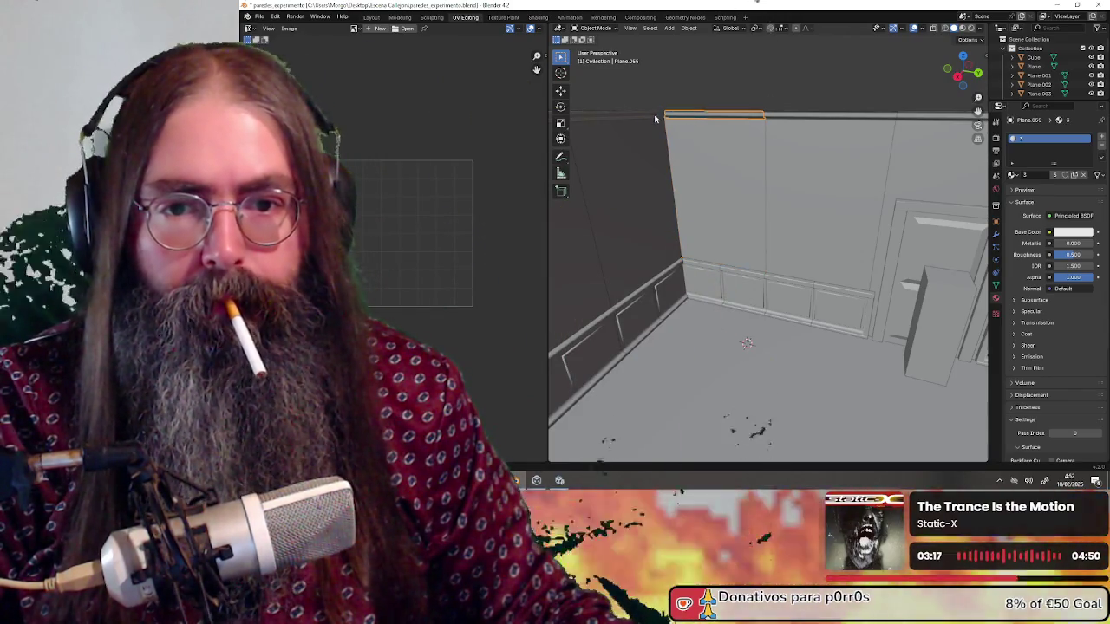
{"action": "left_click", "coordinate": [649, 166]}
{"action": "left_click", "coordinate": [708, 168]}
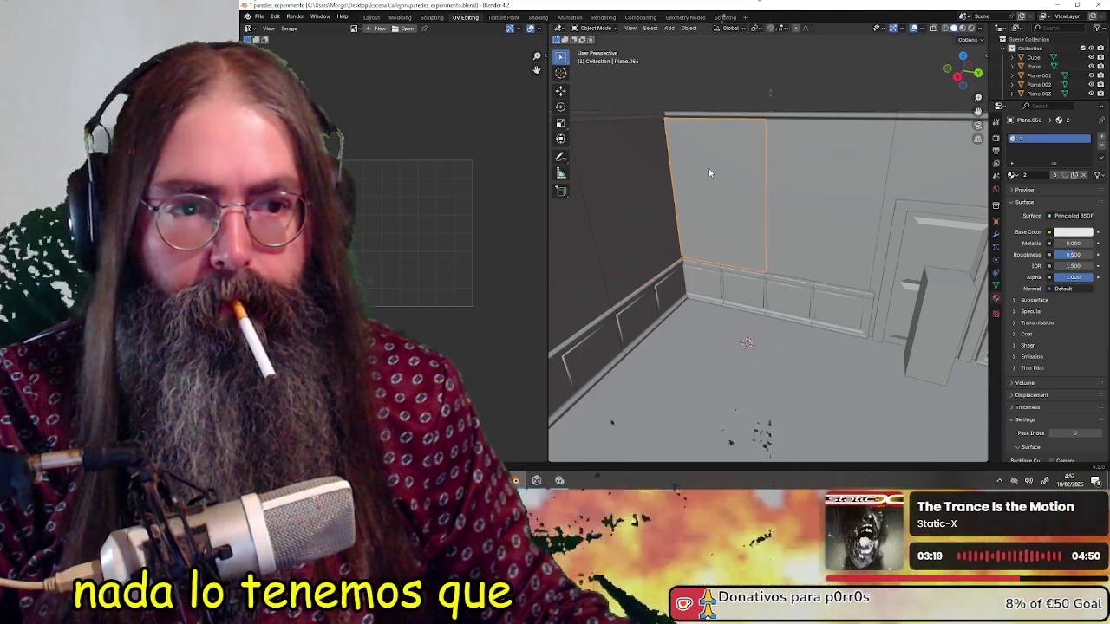
{"action": "left_click", "coordinate": [643, 316]}
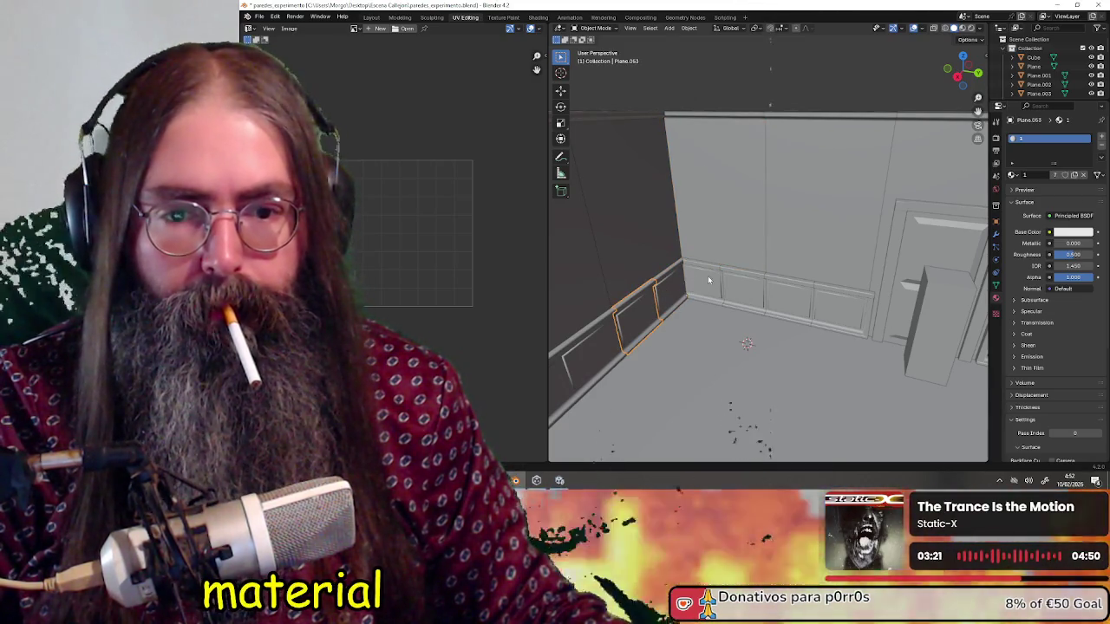
{"action": "left_click", "coordinate": [751, 287]}
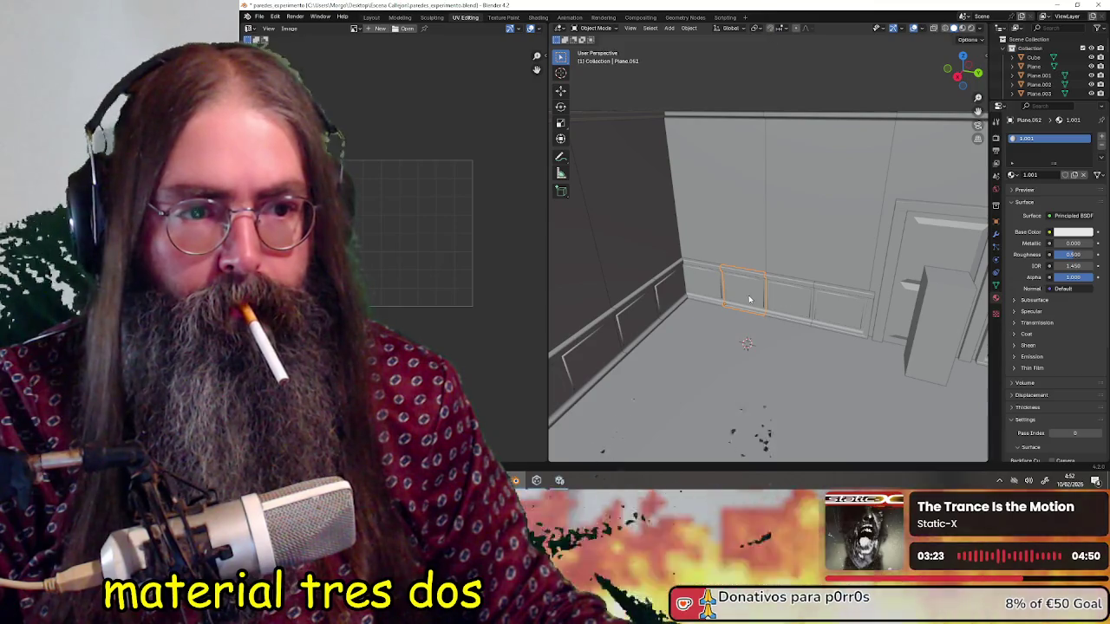
{"action": "left_click", "coordinate": [786, 299]}
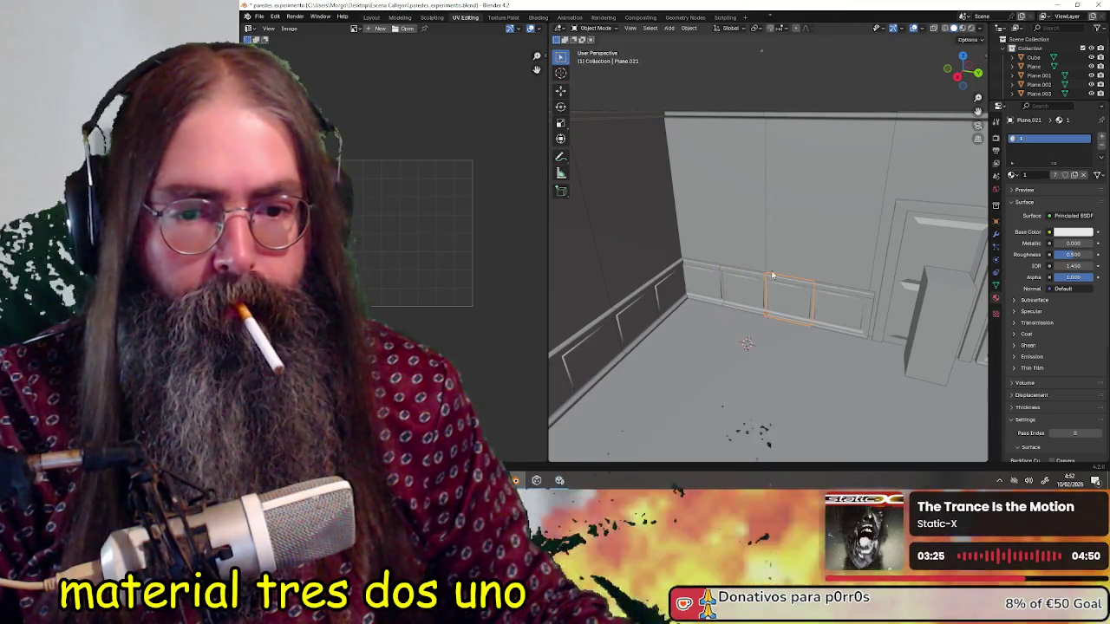
{"action": "key", "text": "ctrl+z"}
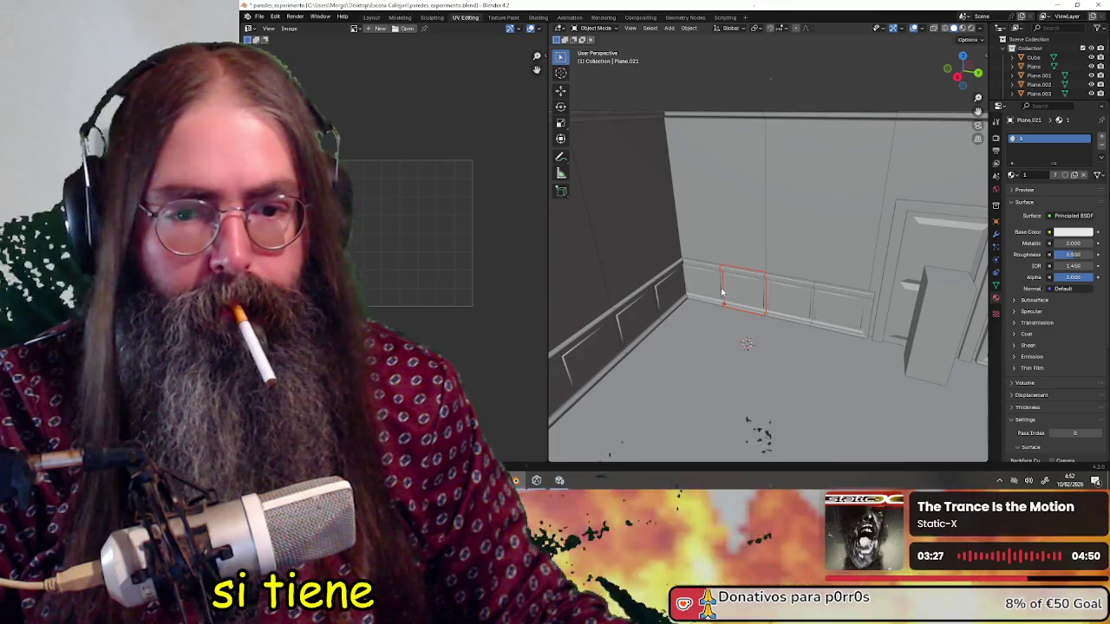
Replace material 1.001 on wainscot panel Plane.052 with material 1.
{"action": "left_click", "coordinate": [728, 292]}
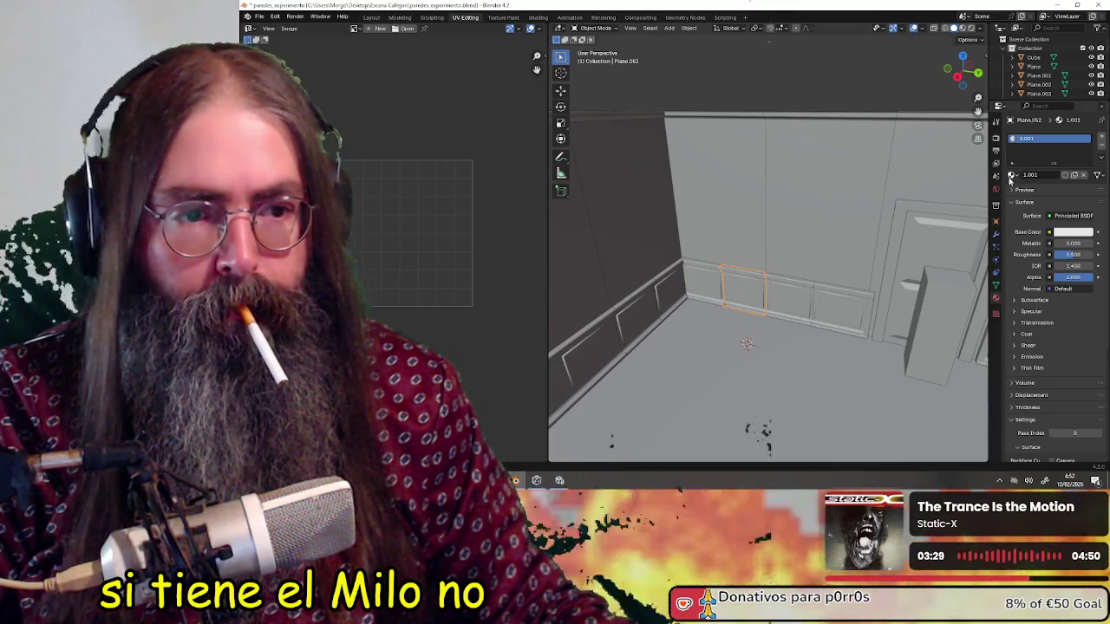
{"action": "left_click", "coordinate": [1011, 175]}
{"action": "left_click", "coordinate": [981, 193]}
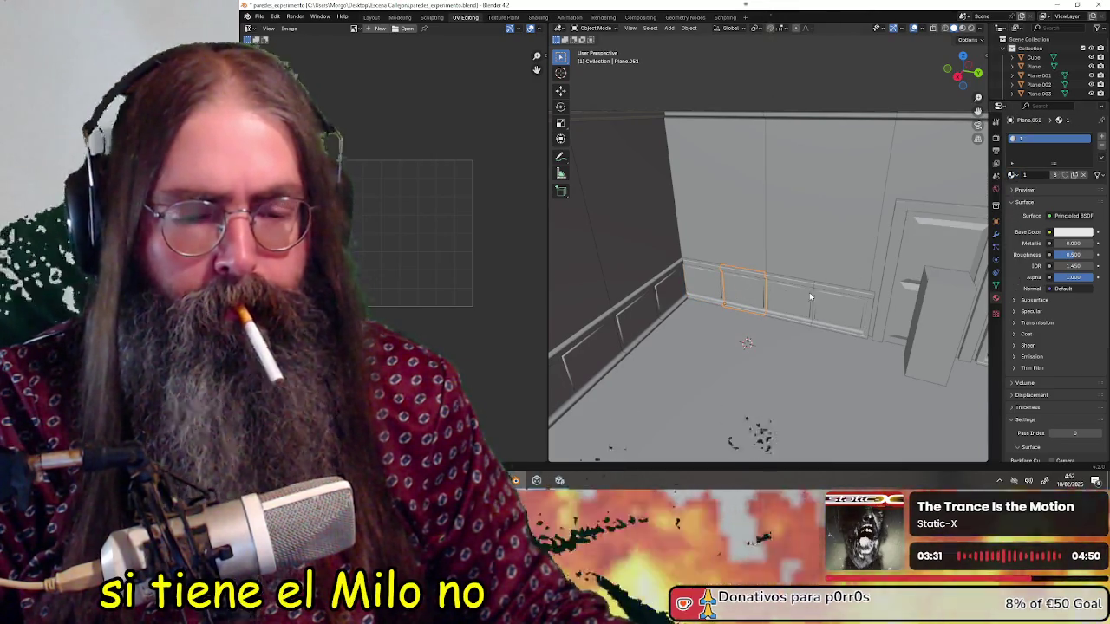
Check the materials of the next wainscot panel, the door wall, the door frame and the top molding strips.
{"action": "left_click", "coordinate": [832, 306]}
{"action": "left_click", "coordinate": [794, 269]}
{"action": "left_click", "coordinate": [884, 252]}
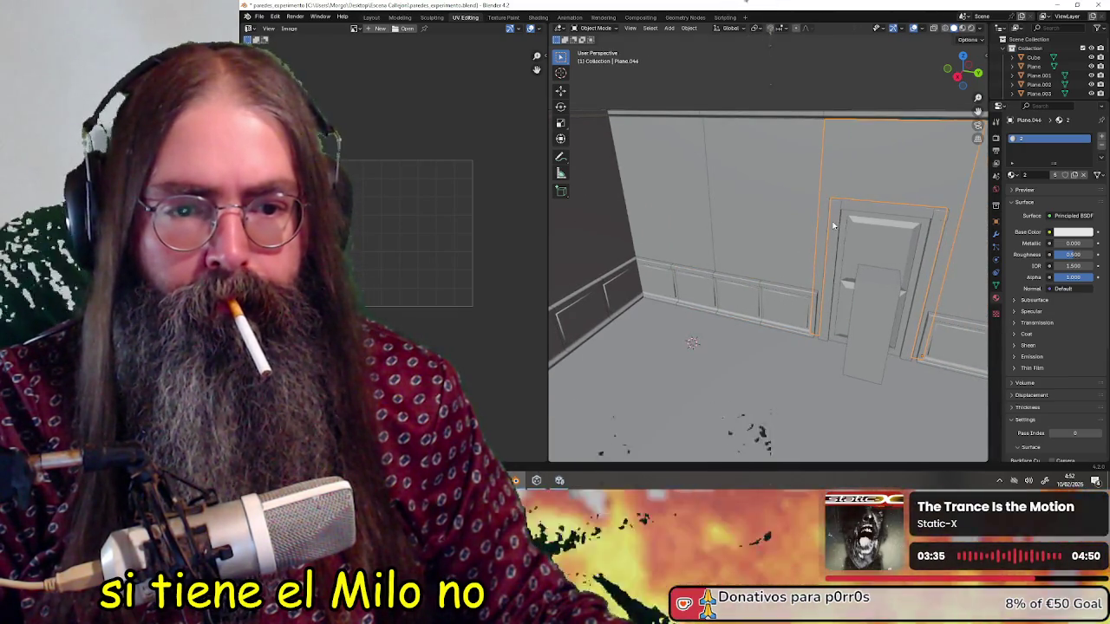
{"action": "left_click", "coordinate": [837, 224]}
{"action": "left_click", "coordinate": [853, 116]}
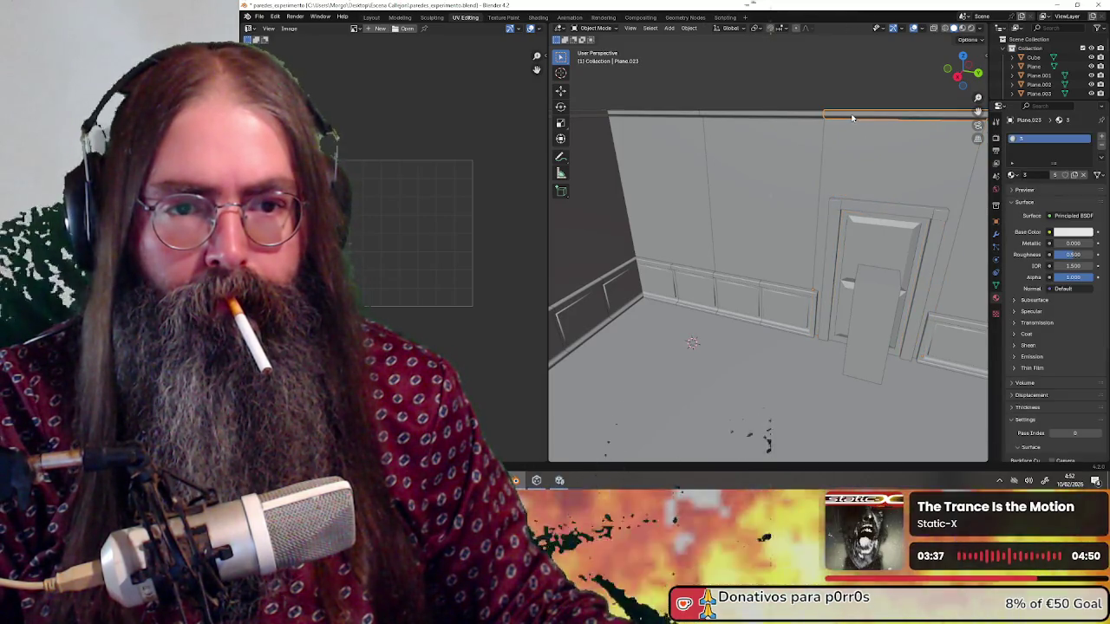
{"action": "left_click", "coordinate": [793, 116]}
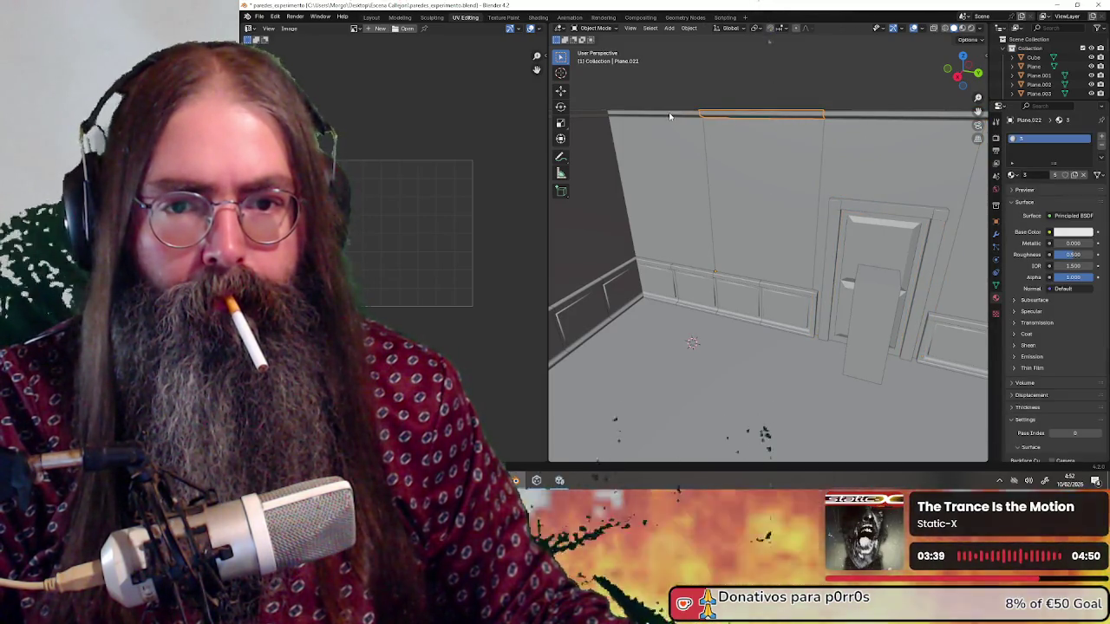
{"action": "left_click", "coordinate": [670, 116]}
{"action": "left_click", "coordinate": [858, 206]}
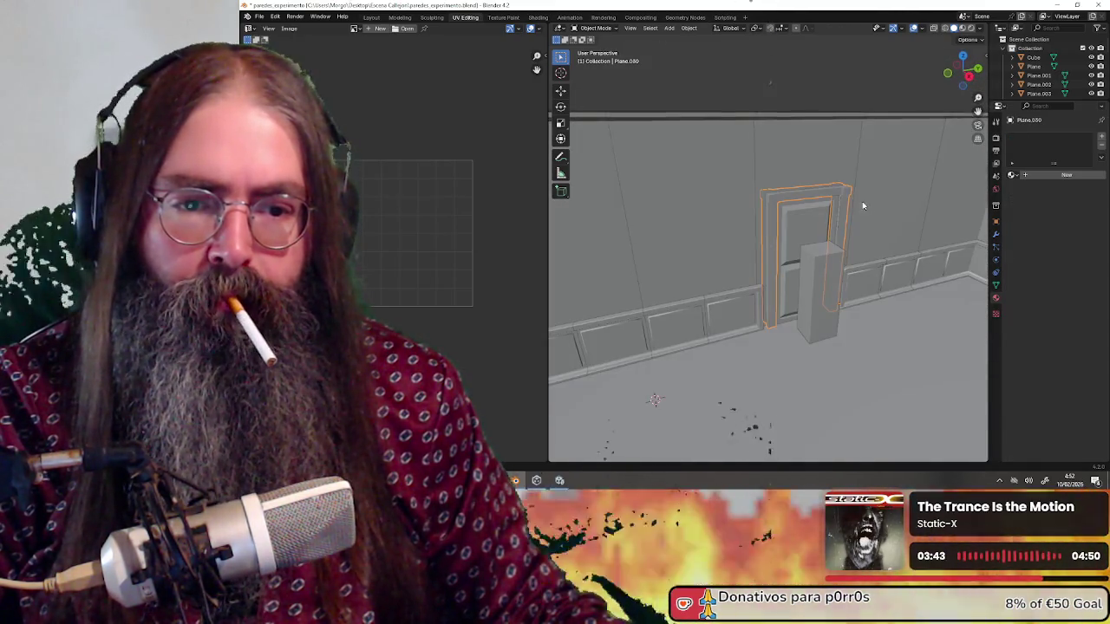
Select door Plane.029 and enter Edit Mode with all its faces selected.
{"action": "left_click", "coordinate": [814, 216]}
{"action": "left_click_drag", "start_coordinate": [827, 216], "coordinate": [734, 208]}
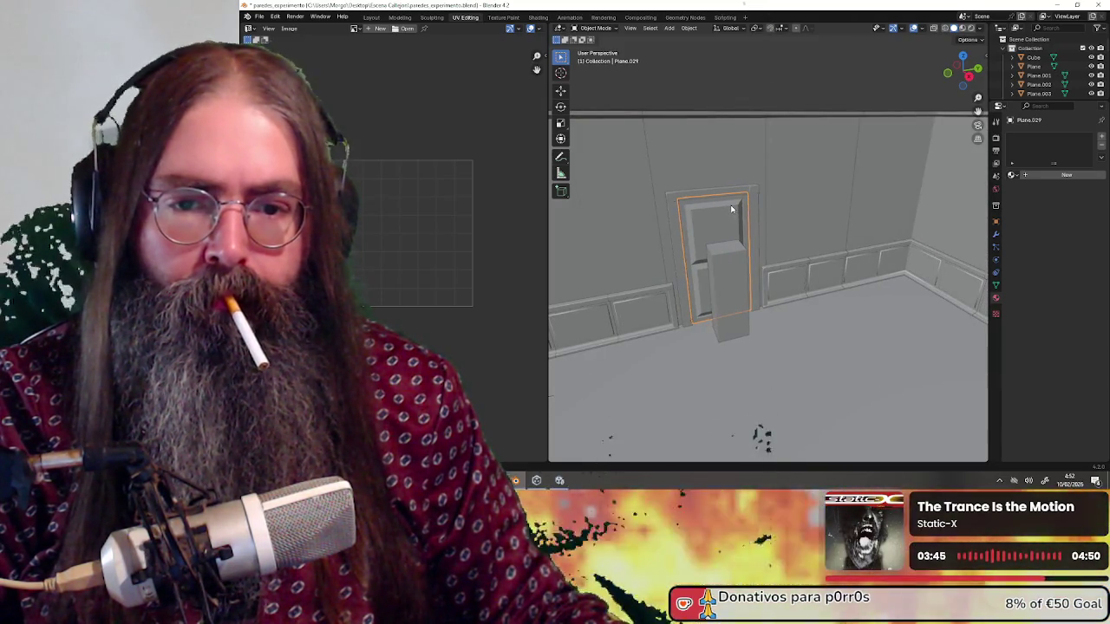
{"action": "left_click", "coordinate": [597, 29]}
{"action": "left_click", "coordinate": [602, 54]}
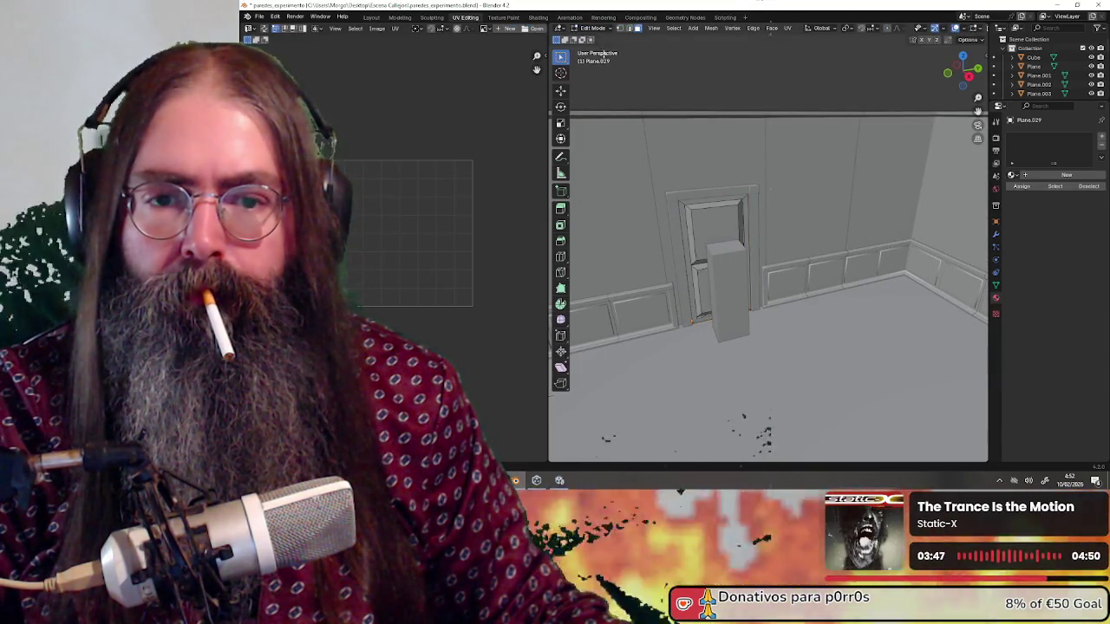
{"action": "key", "text": "a"}
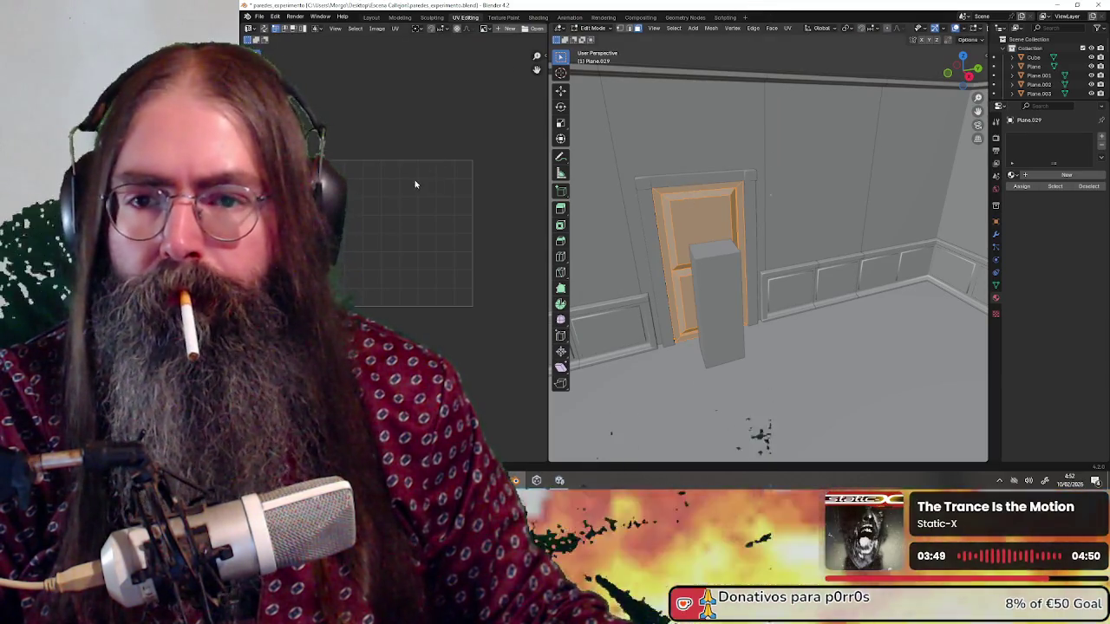
{"action": "scroll", "coordinate": [437, 197], "scroll_direction": "up", "scroll_amount": 1}
{"action": "scroll", "coordinate": [437, 198], "scroll_direction": "down", "scroll_amount": 2}
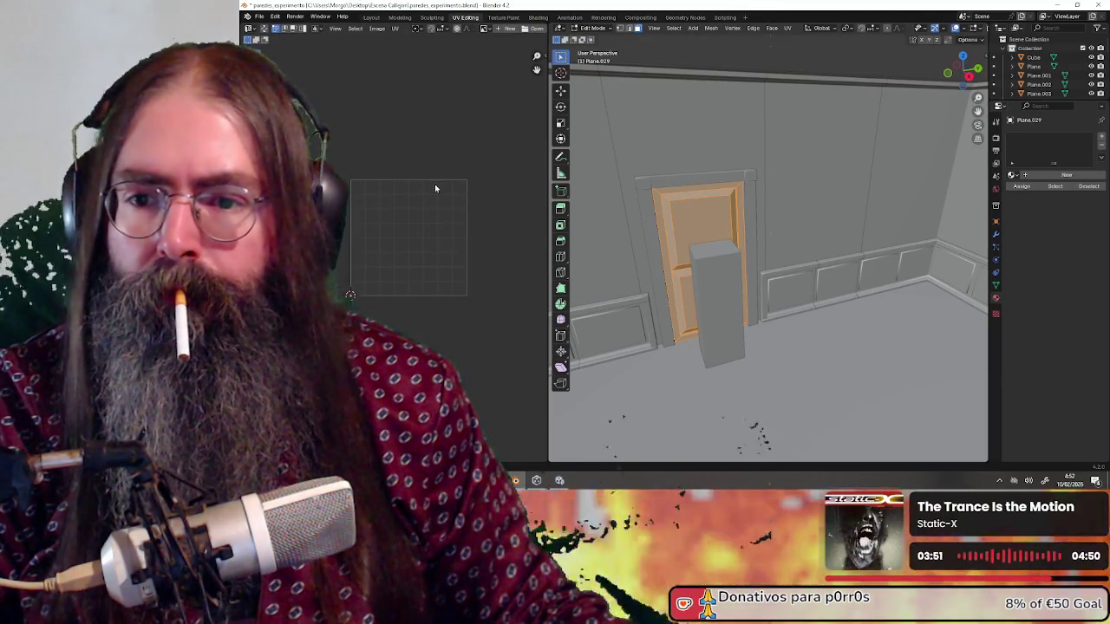
{"action": "left_click", "coordinate": [593, 28]}
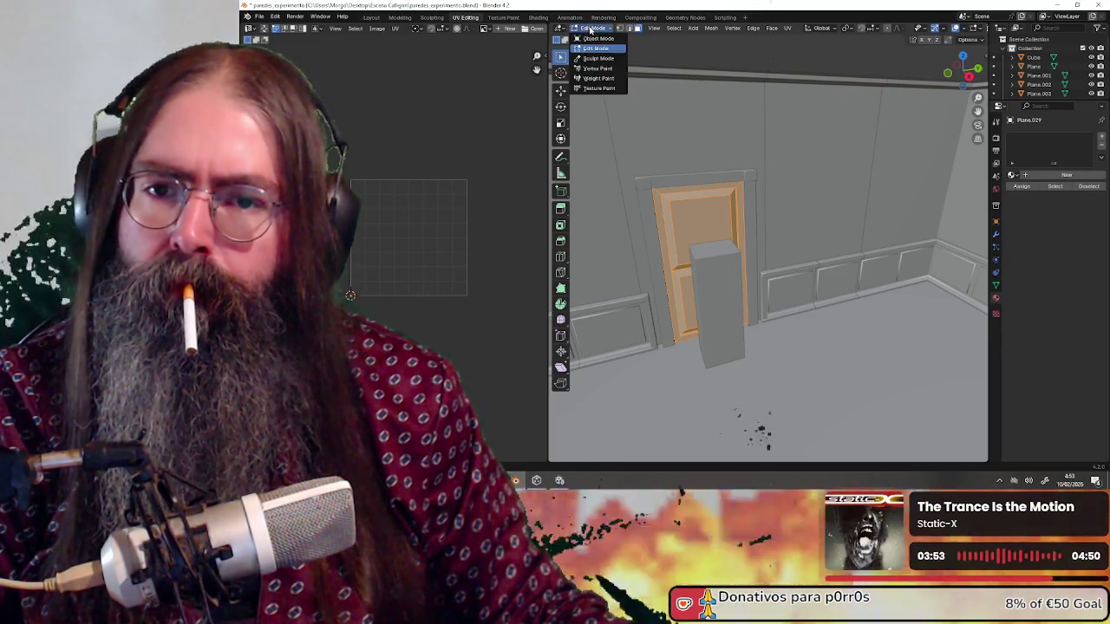
{"action": "left_click", "coordinate": [601, 40]}
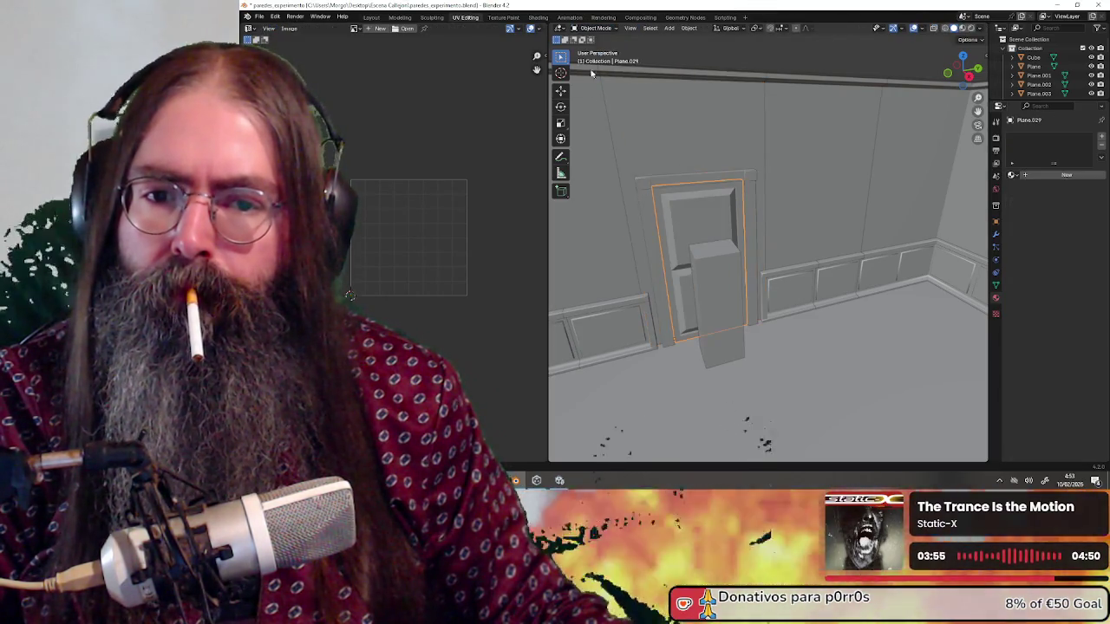
{"action": "left_click", "coordinate": [593, 28]}
{"action": "left_click", "coordinate": [596, 48]}
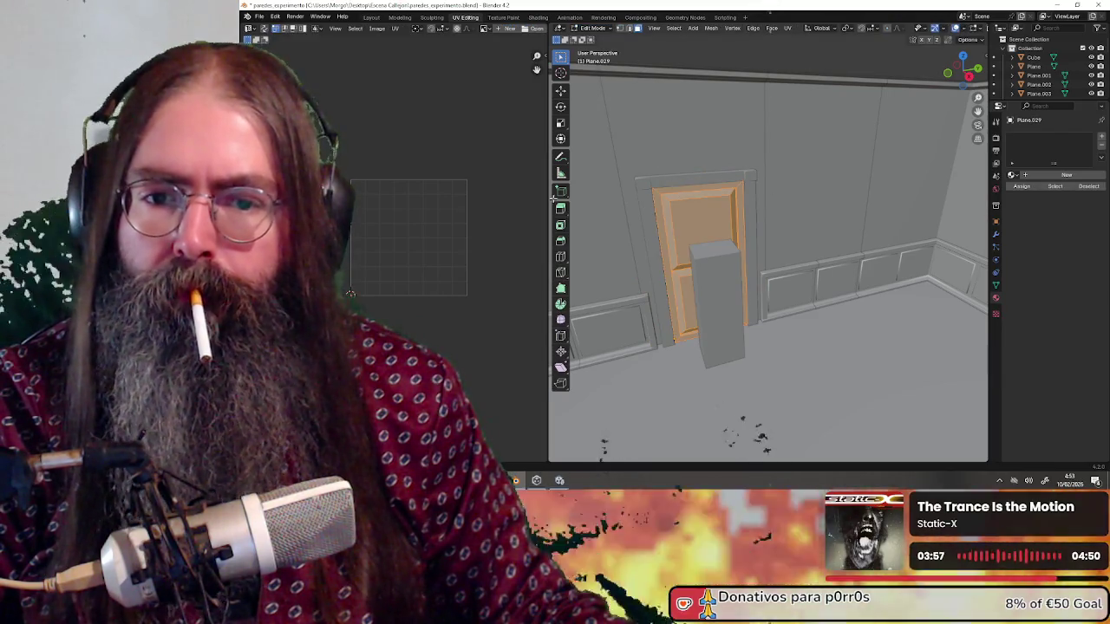
Smart UV Project the door Plane.029 and frame its layout in the UV editor.
{"action": "scroll", "coordinate": [414, 247], "scroll_direction": "up", "scroll_amount": 1}
{"action": "scroll", "coordinate": [414, 247], "scroll_direction": "up", "scroll_amount": 1}
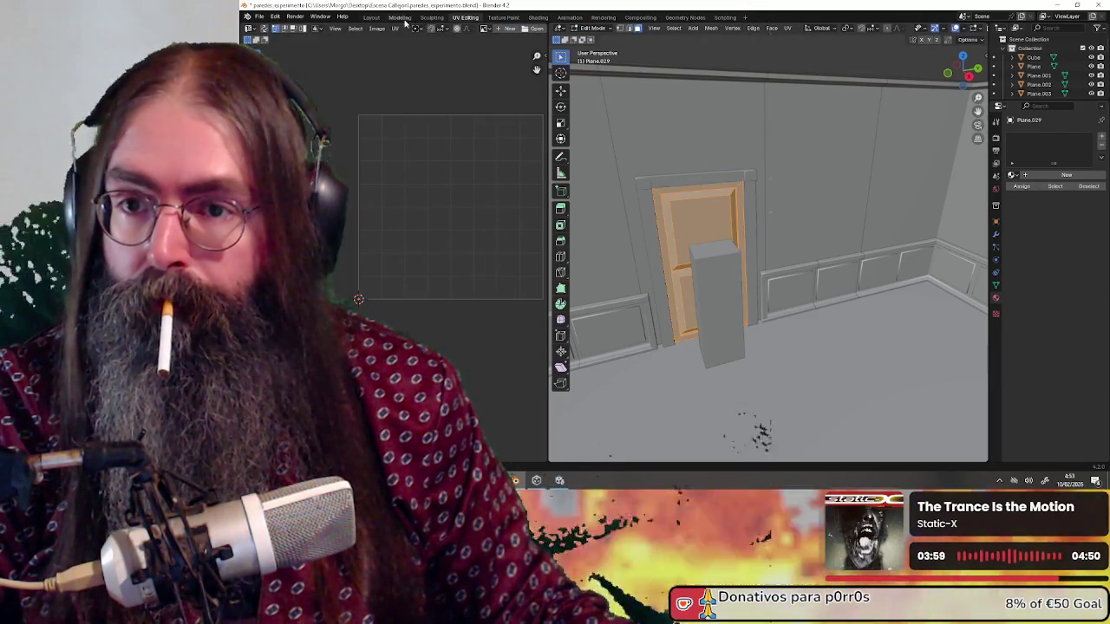
{"action": "left_click", "coordinate": [395, 28]}
{"action": "mouse_move", "coordinate": [431, 120]}
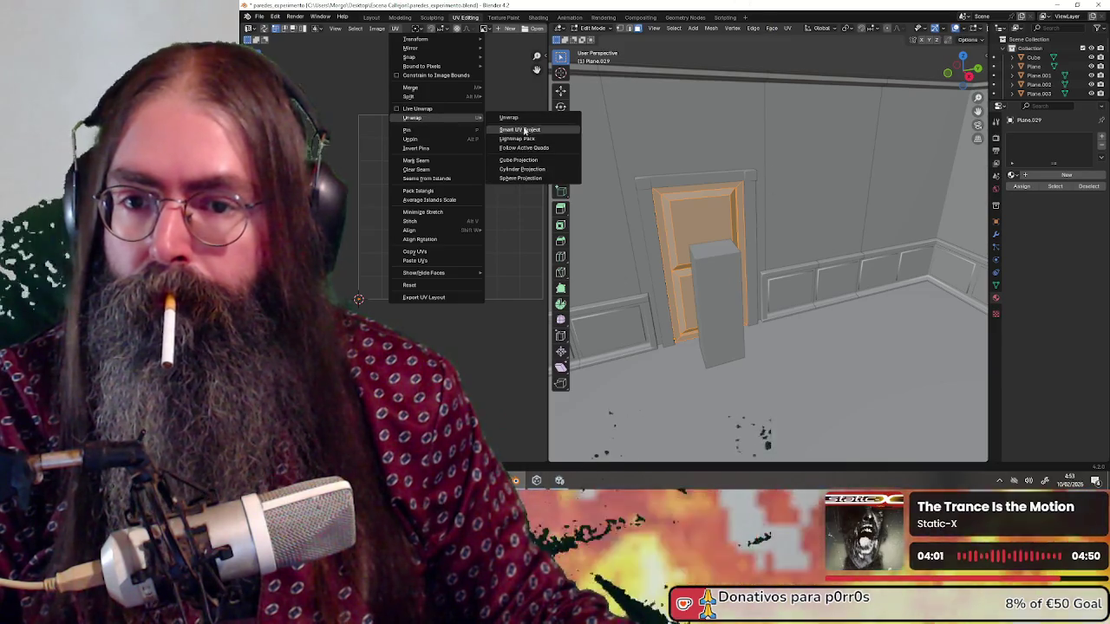
{"action": "left_click", "coordinate": [513, 162]}
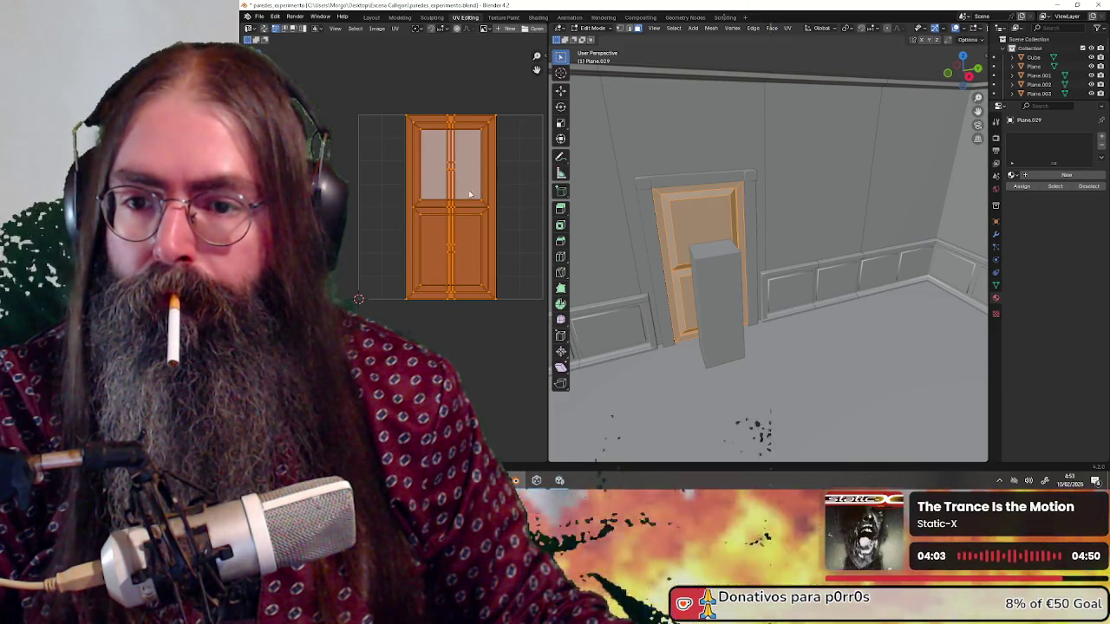
{"action": "scroll", "coordinate": [451, 194], "scroll_direction": "right", "scroll_amount": 2}
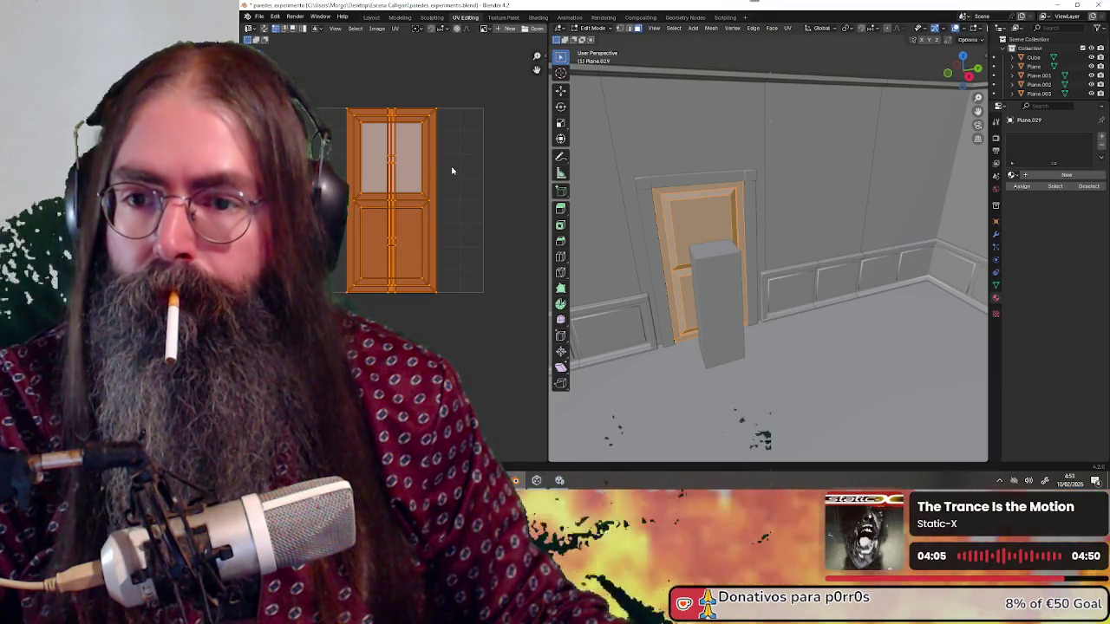
{"action": "scroll", "coordinate": [451, 171], "scroll_direction": "up", "scroll_amount": 1}
{"action": "scroll", "coordinate": [429, 160], "scroll_direction": "right", "scroll_amount": 1}
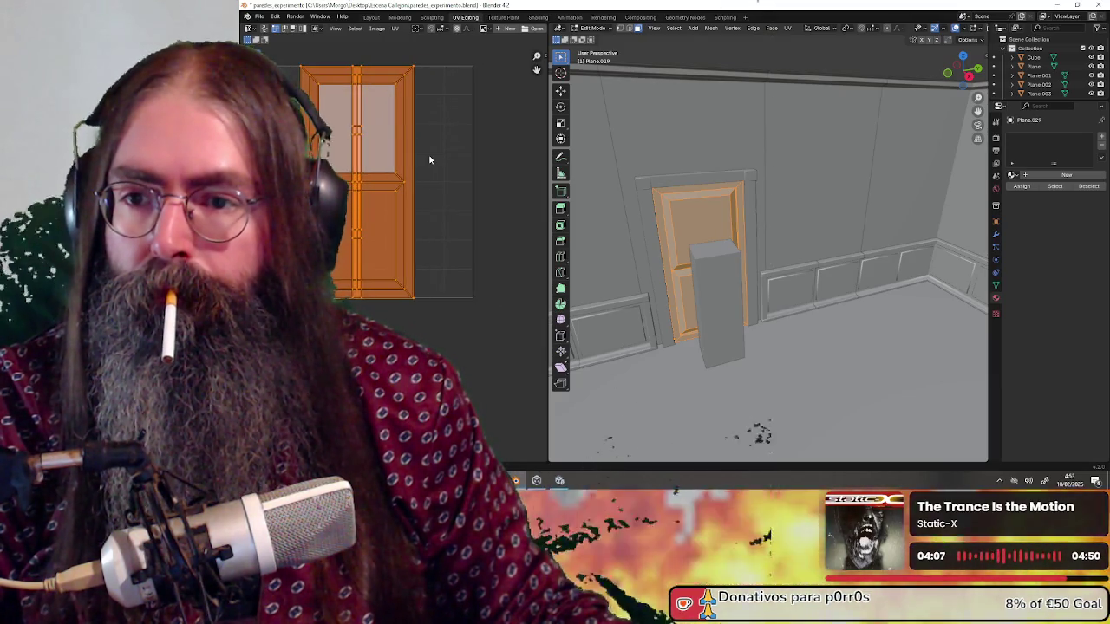
{"action": "left_click", "coordinate": [397, 29]}
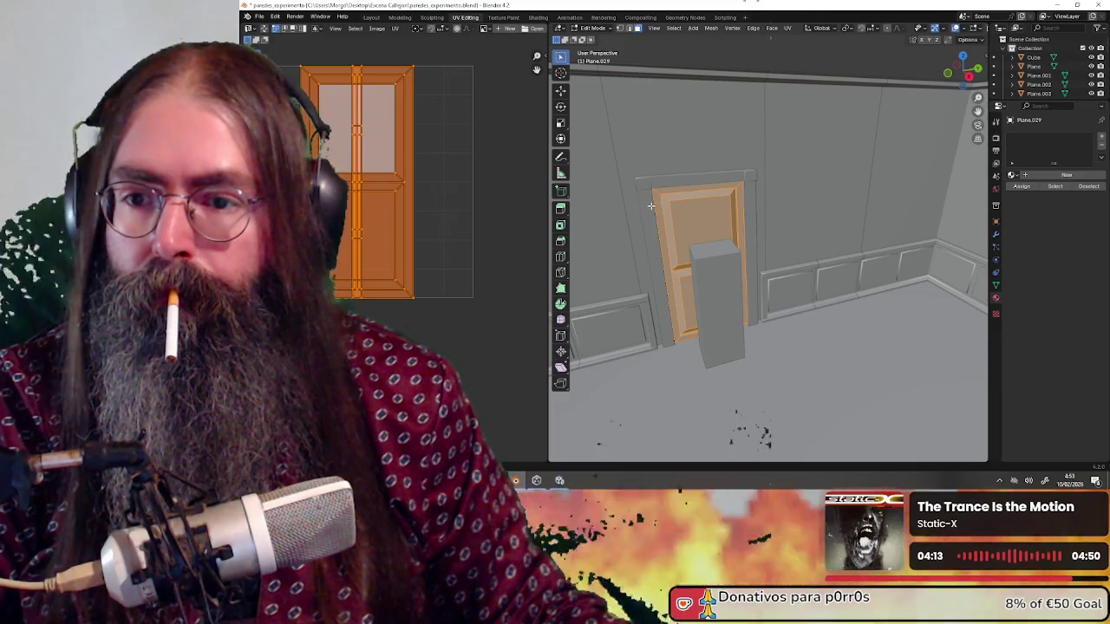
Select the door frame's inner faces, deselecting the small panel faces inside it.
{"action": "left_click_drag", "start_coordinate": [636, 220], "coordinate": [698, 191]}
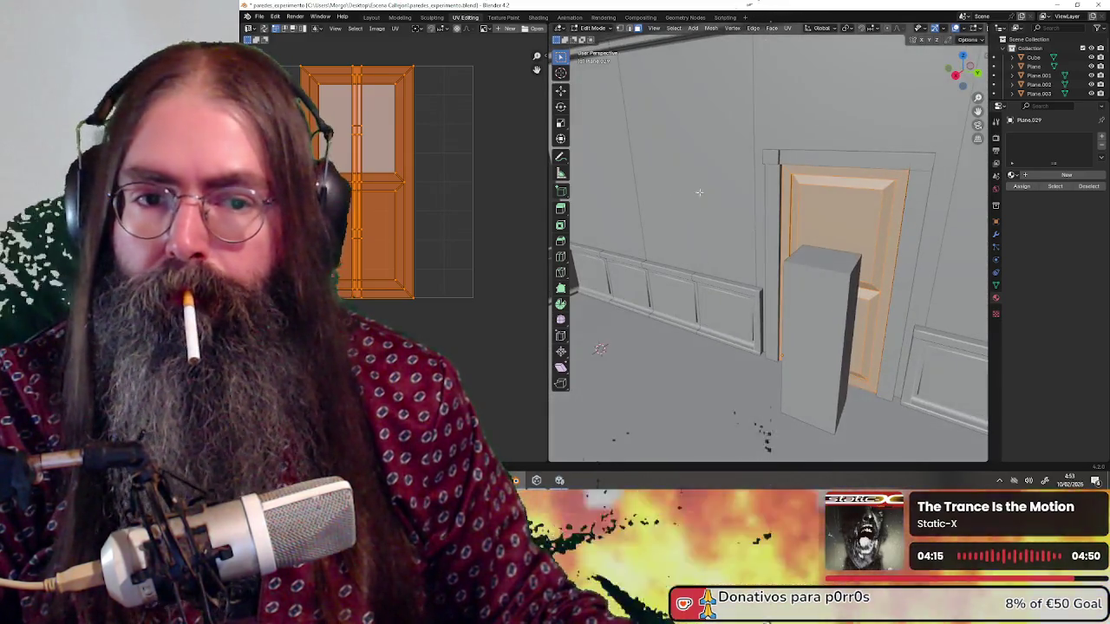
{"action": "left_click_drag", "start_coordinate": [792, 184], "coordinate": [807, 184]}
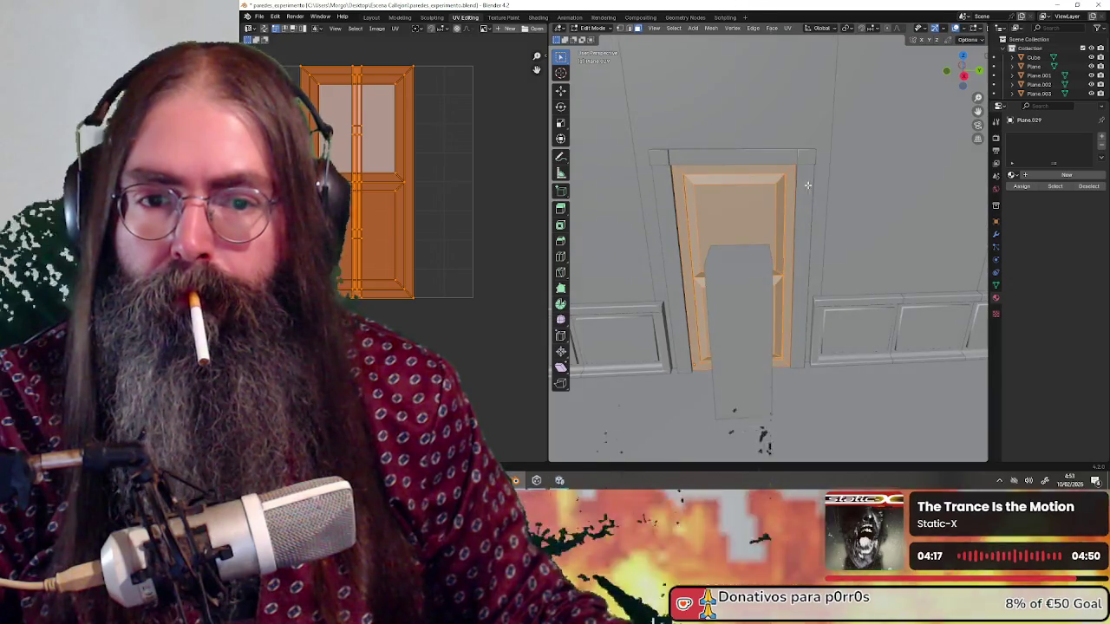
{"action": "left_click_drag", "start_coordinate": [685, 177], "coordinate": [716, 203]}
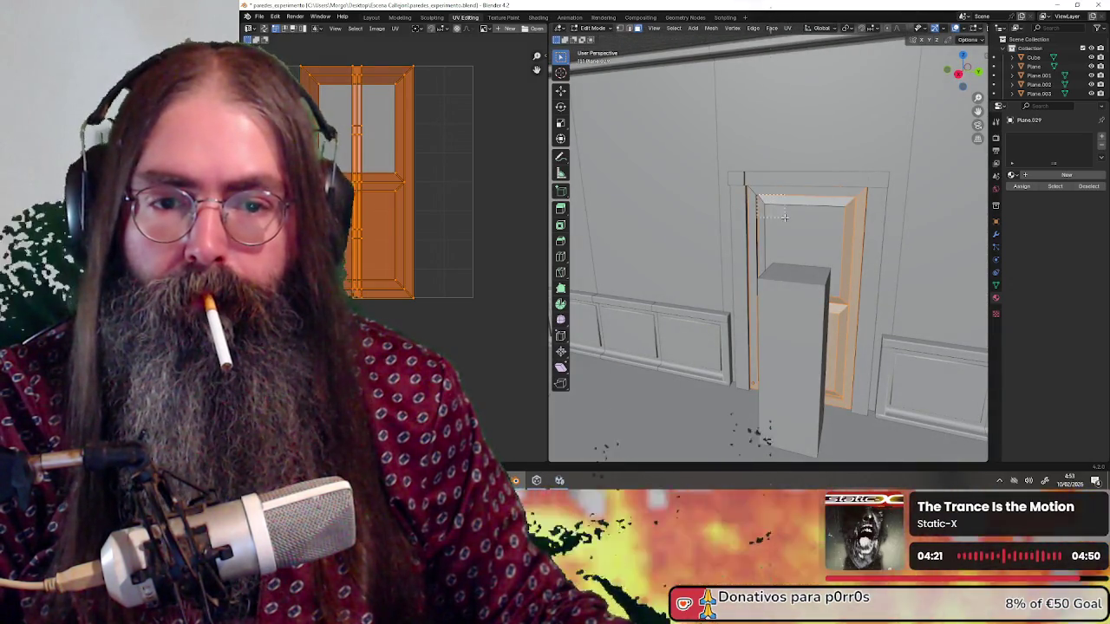
{"action": "left_click_drag", "start_coordinate": [839, 247], "coordinate": [739, 254]}
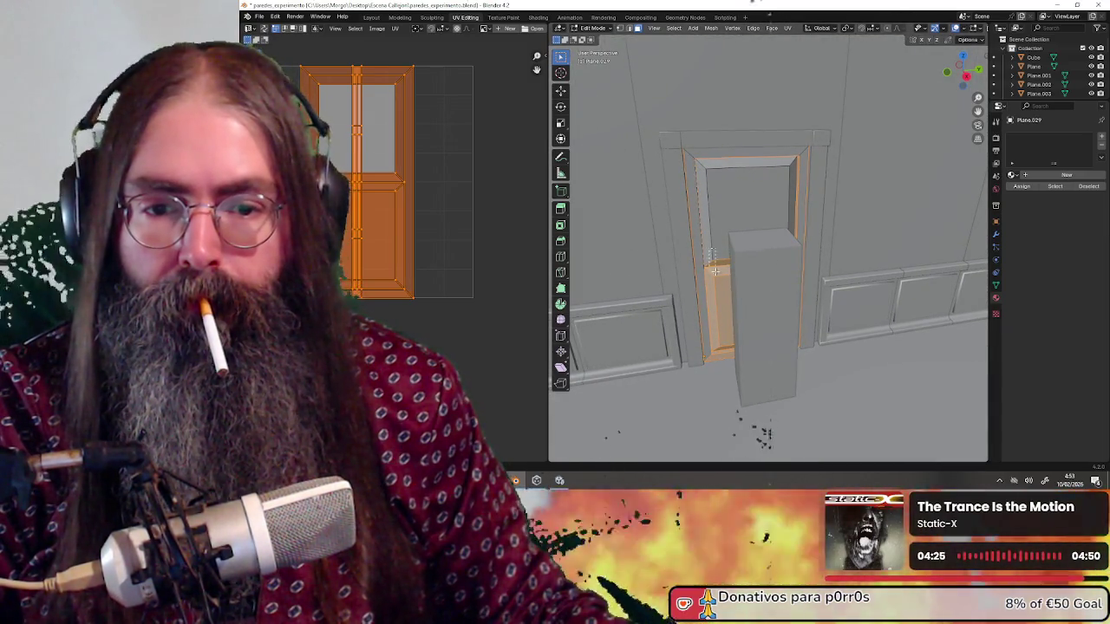
{"action": "left_click", "coordinate": [723, 312], "text": "shift"}
{"action": "left_click", "coordinate": [721, 359], "text": "shift"}
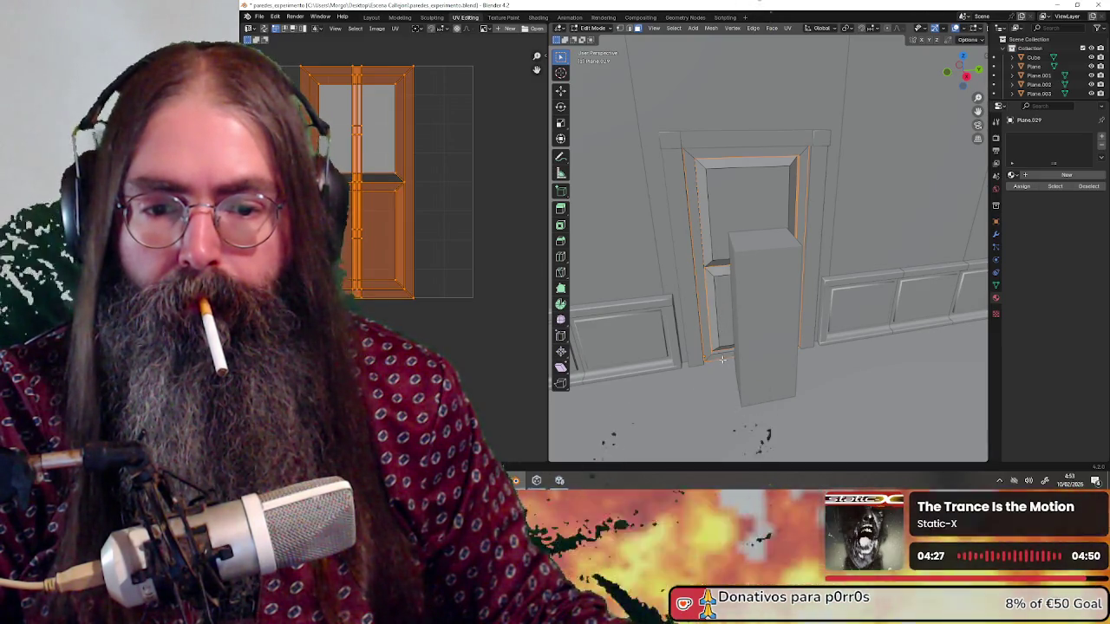
{"action": "mouse_move", "coordinate": [789, 256]}
{"action": "left_mouse_down"}
{"action": "mouse_move", "coordinate": [763, 258]}
{"action": "mouse_move", "coordinate": [818, 243]}
{"action": "mouse_move", "coordinate": [815, 148]}
{"action": "left_mouse_up"}
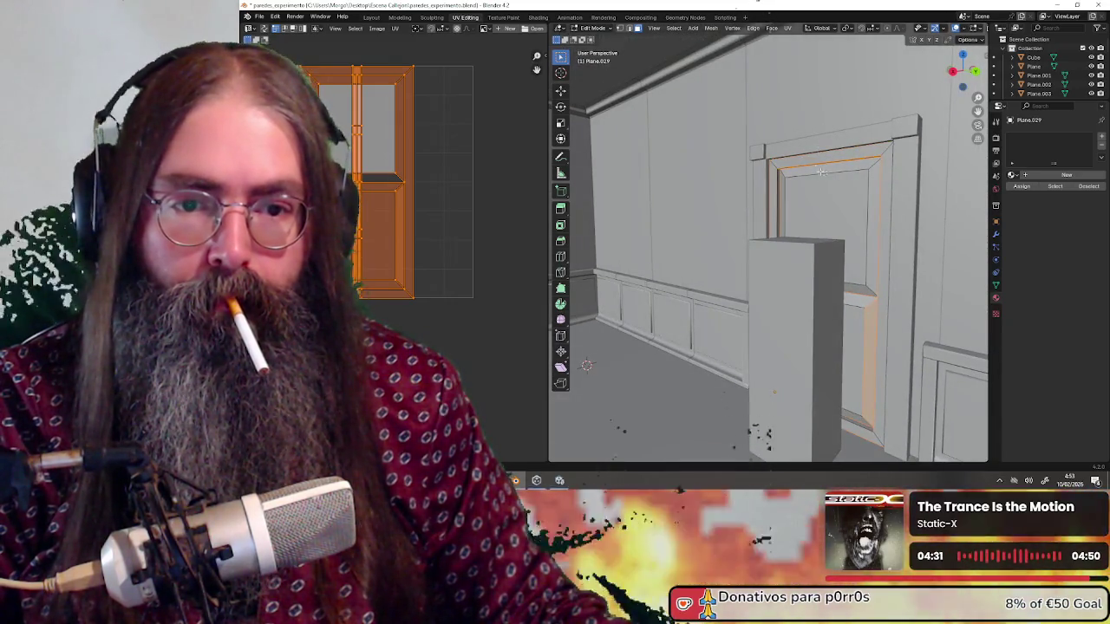
{"action": "left_click", "coordinate": [804, 165], "text": "shift"}
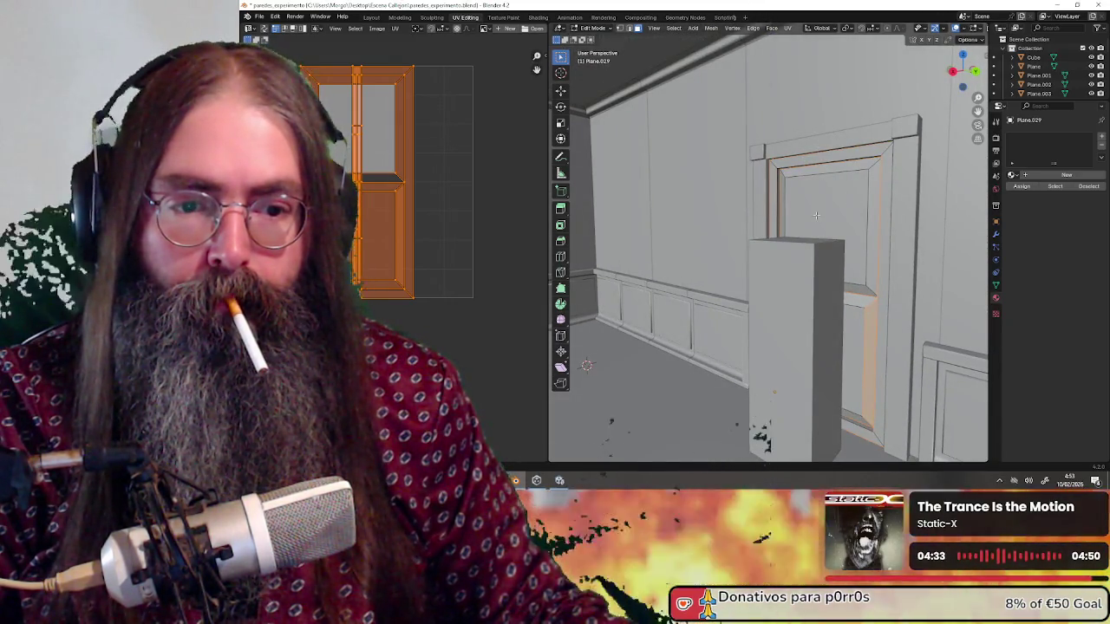
{"action": "left_click_drag", "start_coordinate": [815, 215], "coordinate": [827, 258]}
{"action": "left_click", "coordinate": [822, 300], "text": "shift"}
{"action": "left_click_drag", "start_coordinate": [654, 318], "coordinate": [737, 246]}
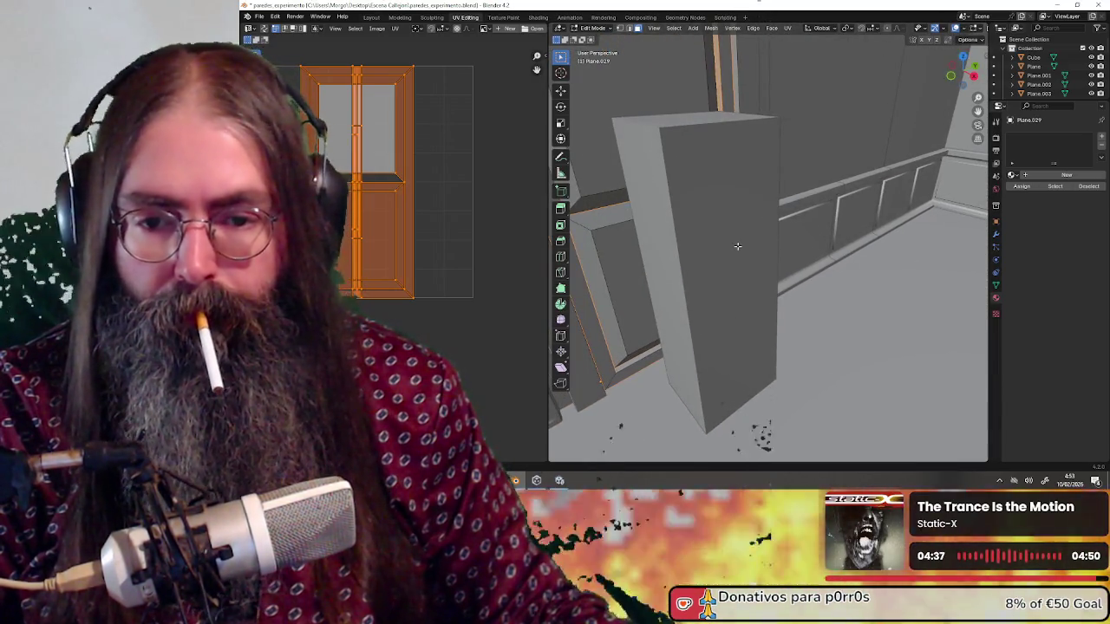
Box-deselect the door panels in front view and slide the frame's UV strip to the right.
{"action": "key", "text": "KP_Decimal"}
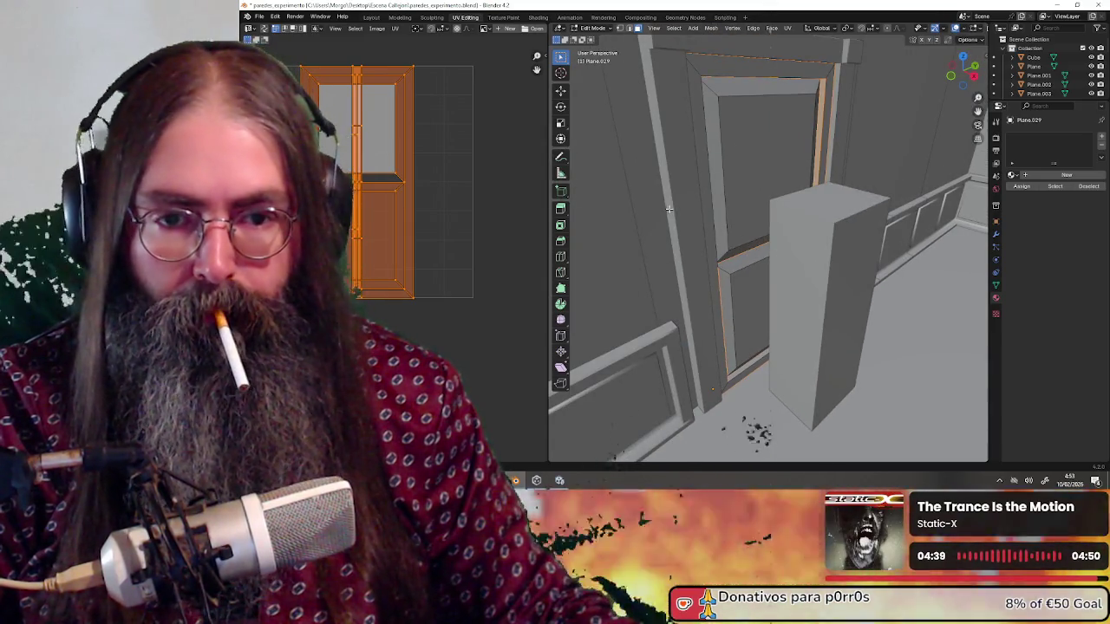
{"action": "key", "text": "KP_Divide"}
{"action": "key", "text": "KP_1"}
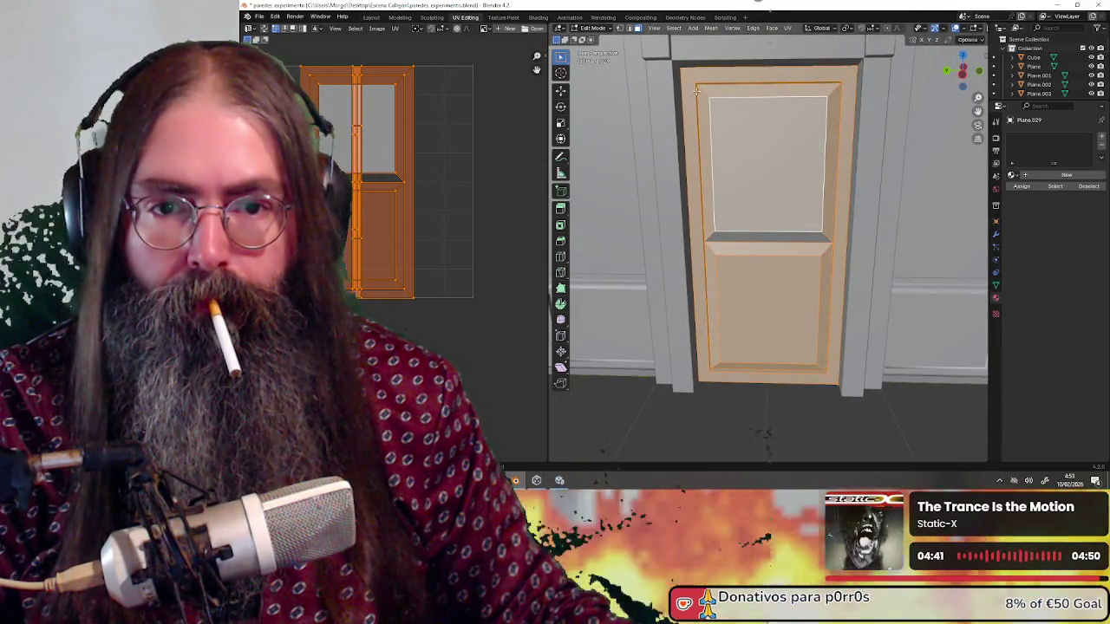
{"action": "mouse_move", "coordinate": [737, 116]}
{"action": "left_mouse_down"}
{"action": "mouse_move", "coordinate": [809, 113]}
{"action": "mouse_move", "coordinate": [786, 240]}
{"action": "left_mouse_up"}
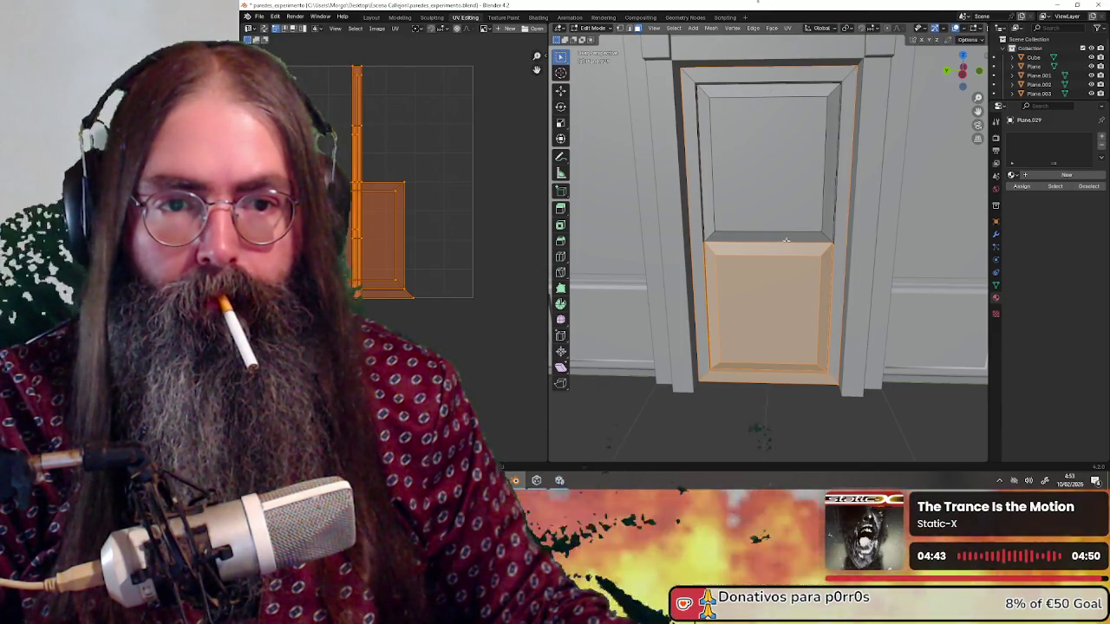
{"action": "mouse_move", "coordinate": [760, 330]}
{"action": "left_mouse_down"}
{"action": "mouse_move", "coordinate": [763, 364]}
{"action": "mouse_move", "coordinate": [810, 377]}
{"action": "mouse_move", "coordinate": [808, 323]}
{"action": "left_mouse_up"}
{"action": "mouse_move", "coordinate": [782, 288]}
{"action": "left_mouse_down"}
{"action": "mouse_move", "coordinate": [775, 295]}
{"action": "mouse_move", "coordinate": [849, 178]}
{"action": "mouse_move", "coordinate": [714, 218]}
{"action": "mouse_move", "coordinate": [799, 260]}
{"action": "left_mouse_up"}
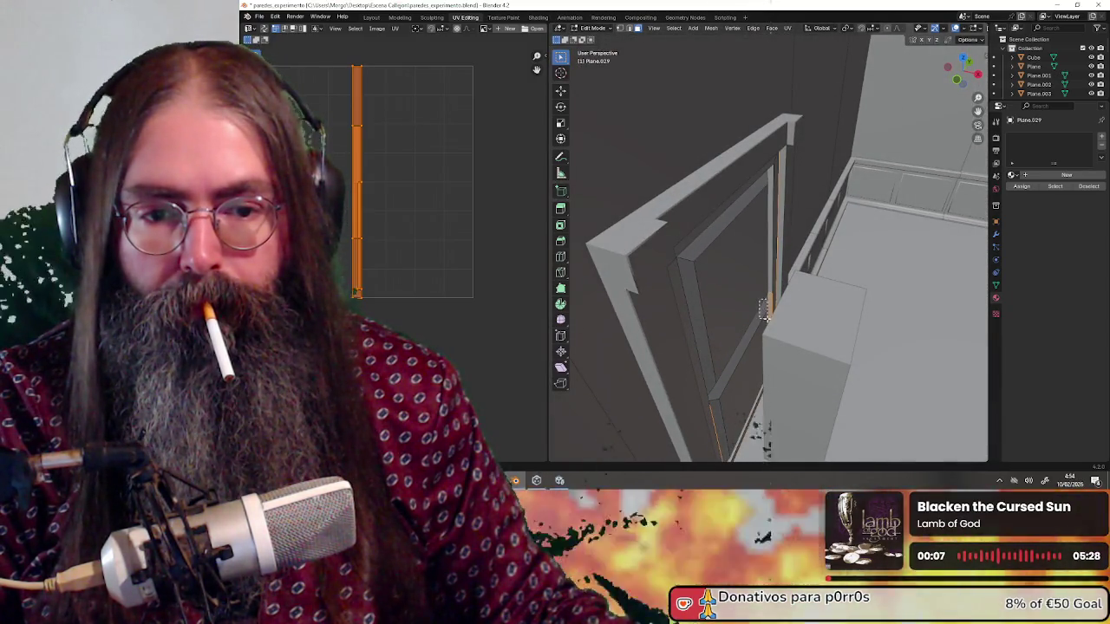
{"action": "mouse_move", "coordinate": [708, 315]}
{"action": "left_mouse_down"}
{"action": "mouse_move", "coordinate": [694, 310]}
{"action": "mouse_move", "coordinate": [760, 282]}
{"action": "mouse_move", "coordinate": [728, 256]}
{"action": "left_mouse_up"}
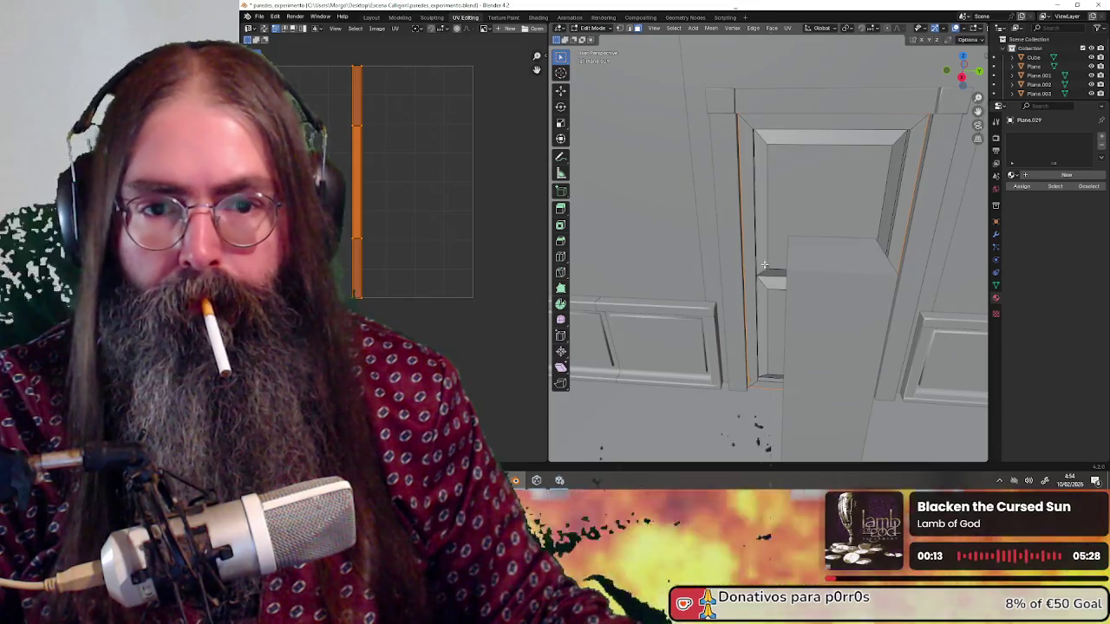
{"action": "scroll", "coordinate": [724, 251], "scroll_direction": "down", "scroll_amount": 2}
{"action": "left_click_drag", "start_coordinate": [365, 189], "coordinate": [395, 208]}
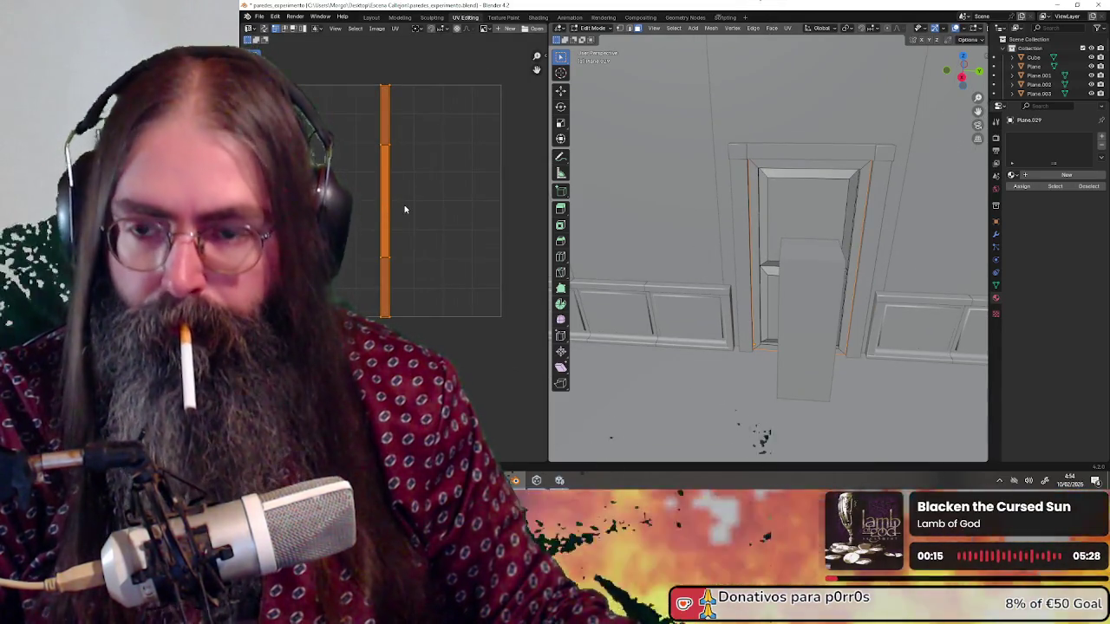
{"action": "mouse_move", "coordinate": [385, 205]}
{"action": "left_mouse_down"}
{"action": "mouse_move", "coordinate": [507, 207]}
{"action": "mouse_move", "coordinate": [490, 208]}
{"action": "left_mouse_up"}
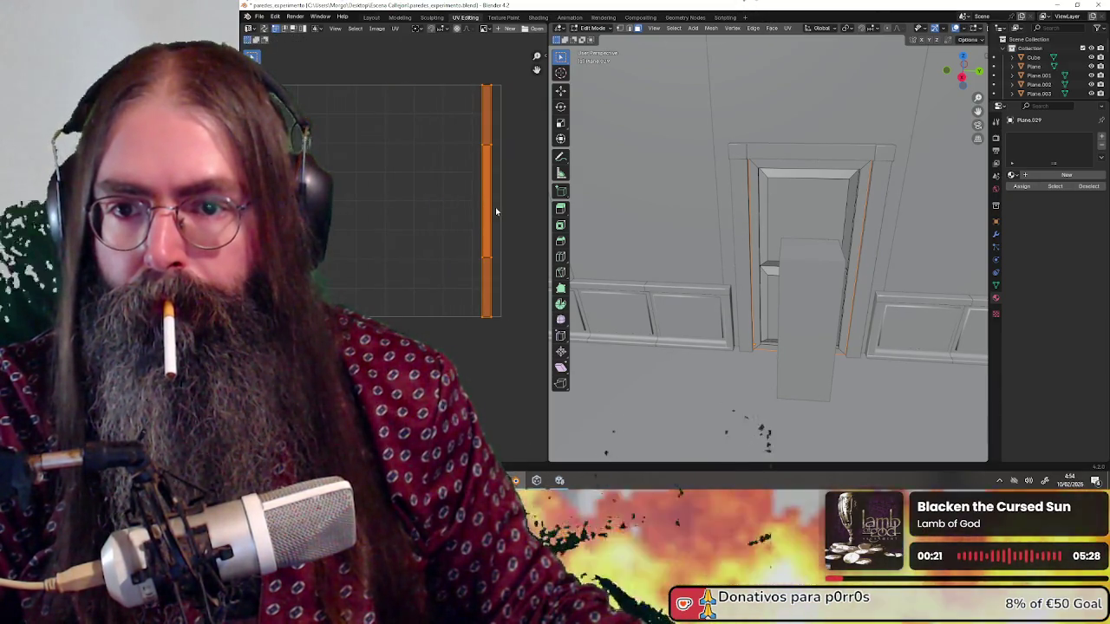
Select the door's vertical UV strip and widen it slightly.
{"action": "key", "text": "ctrl+l"}
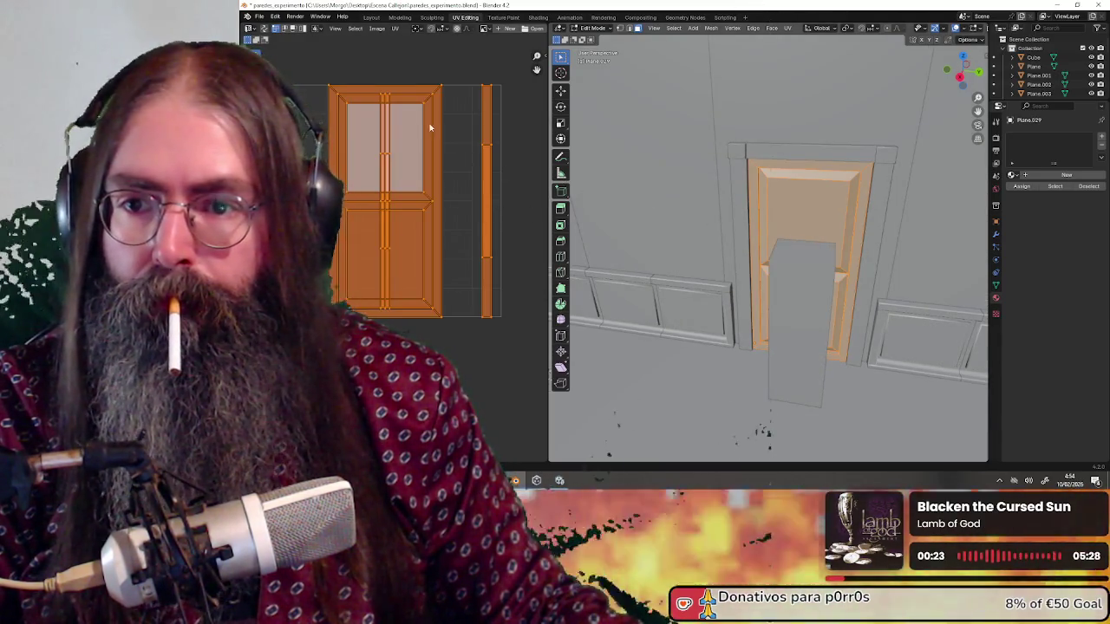
{"action": "scroll", "coordinate": [430, 128], "scroll_direction": "up", "scroll_amount": 3}
{"action": "left_click", "coordinate": [378, 87]}
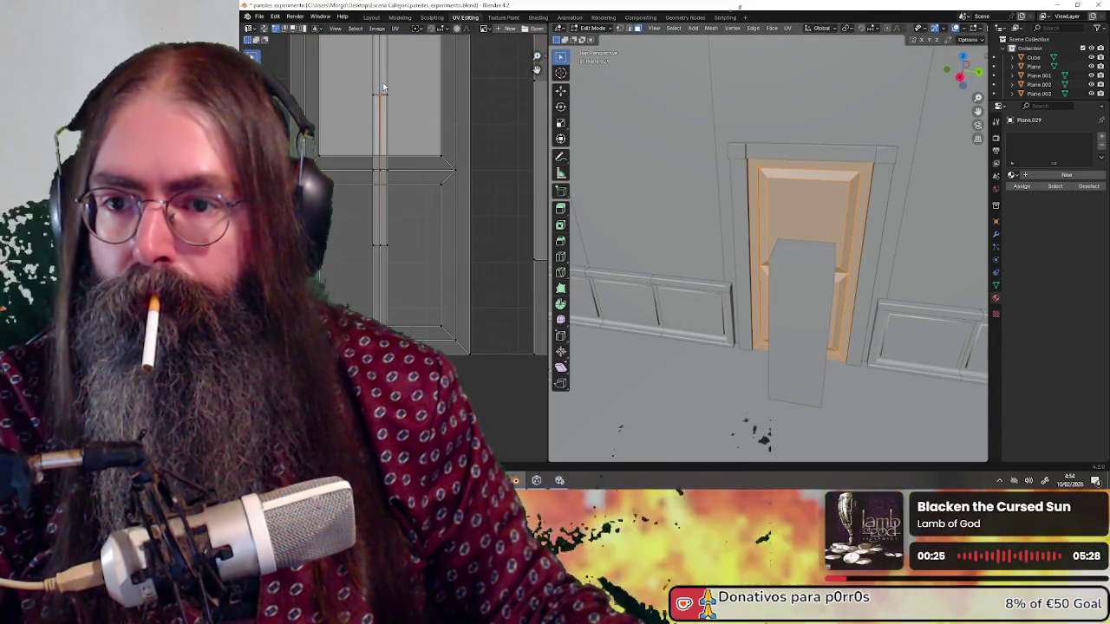
{"action": "left_click", "coordinate": [379, 91]}
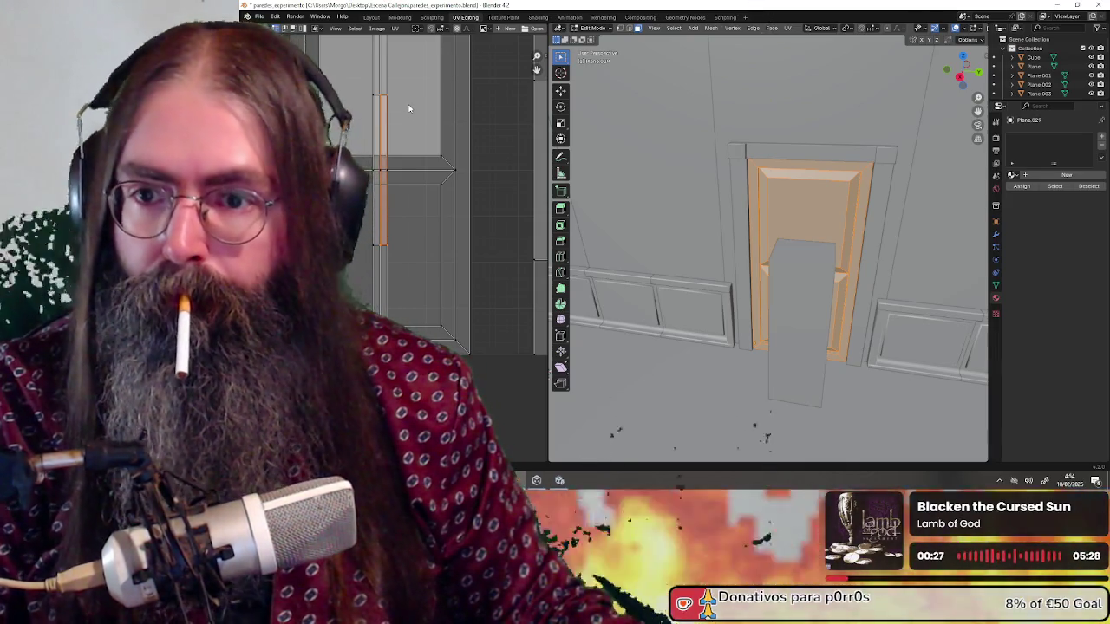
{"action": "key", "text": "ctrl+l"}
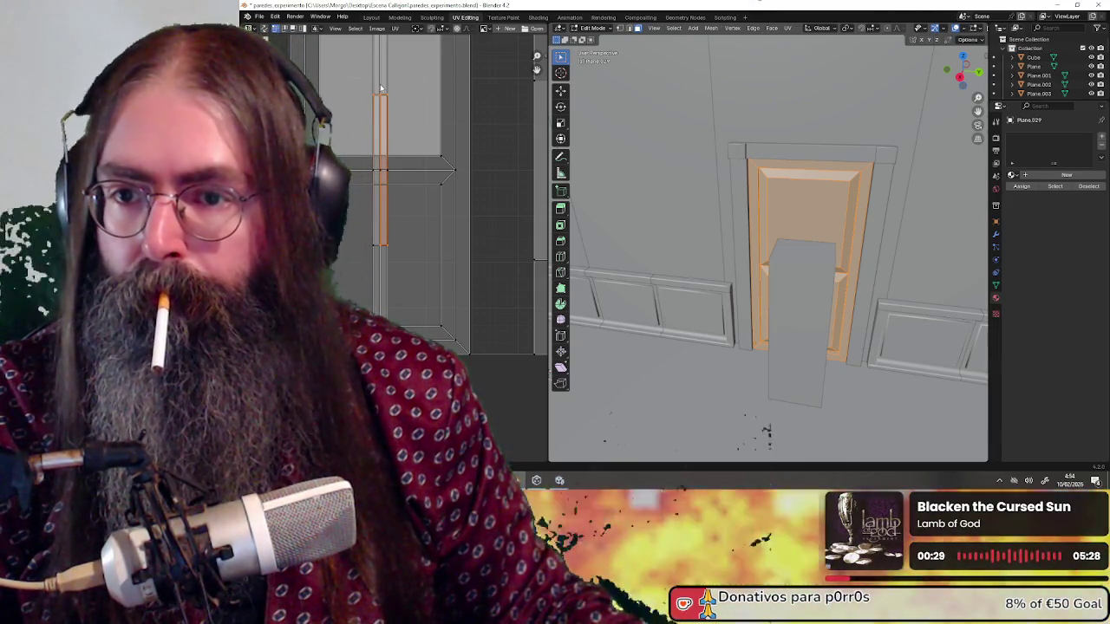
{"action": "left_click_drag", "start_coordinate": [403, 84], "coordinate": [441, 143]}
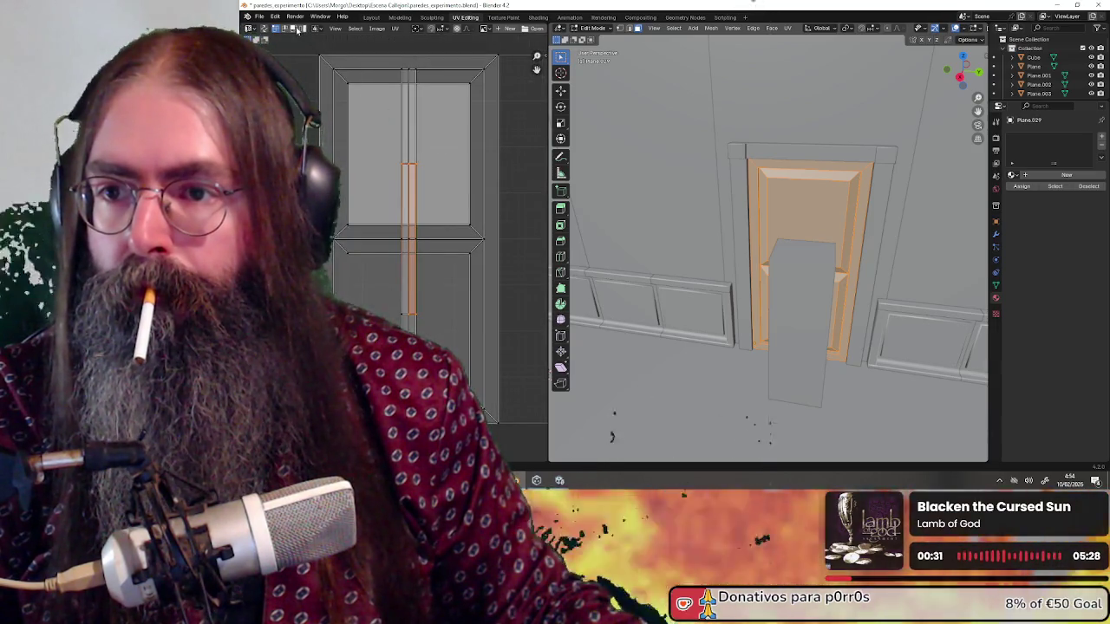
Inspect the full-height strip, large upper face and top strip in the UV layout.
{"action": "left_click", "coordinate": [407, 152]}
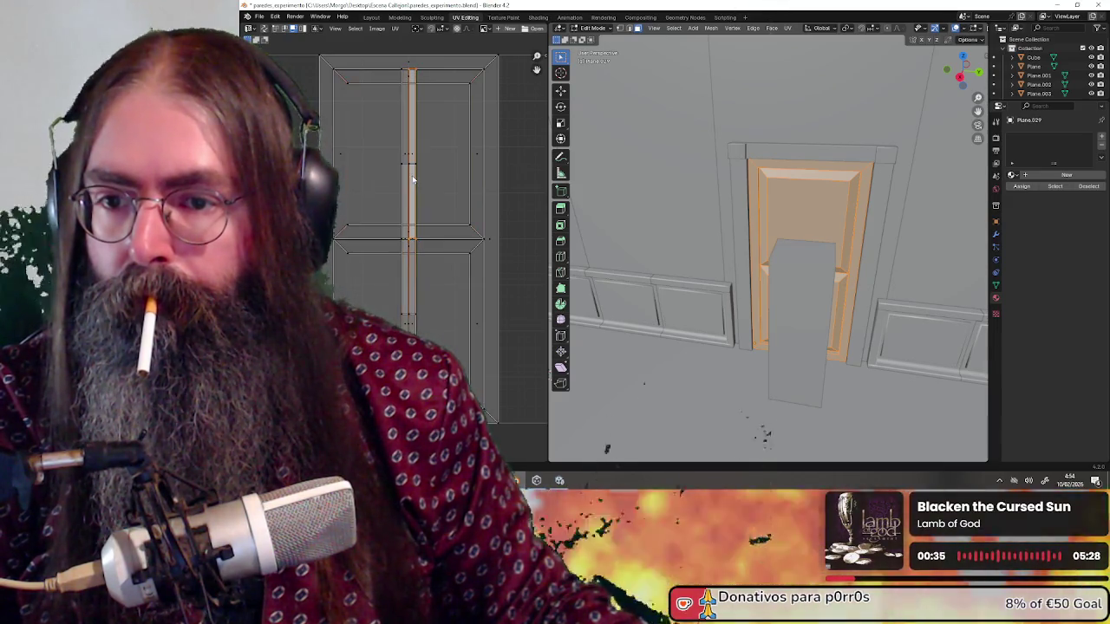
{"action": "left_click", "coordinate": [410, 158], "text": "shift"}
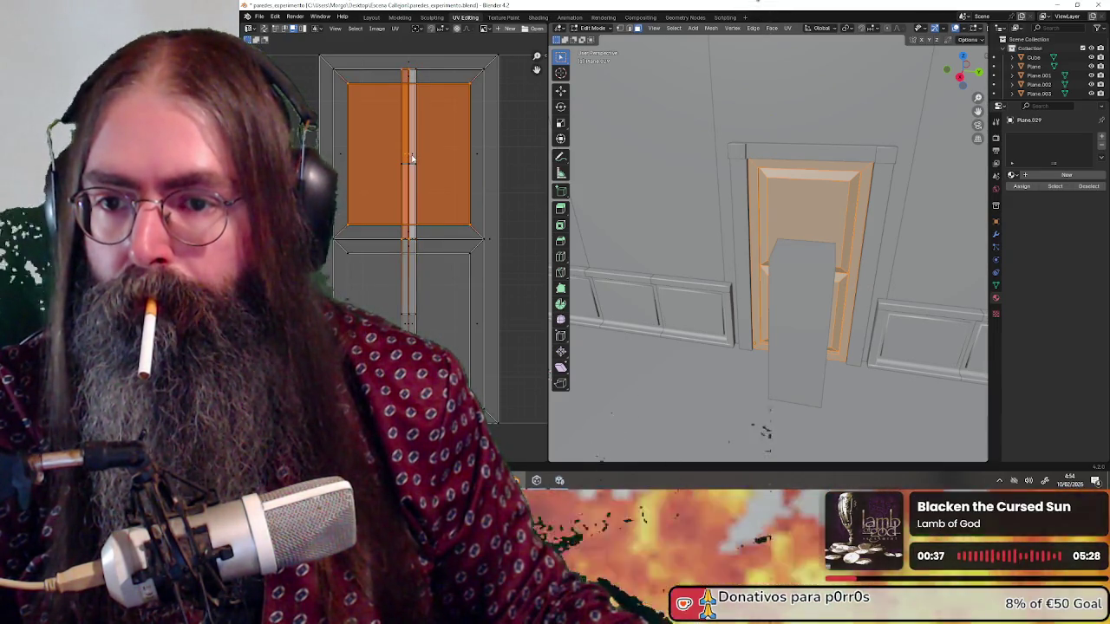
{"action": "left_click", "coordinate": [409, 146], "text": "shift"}
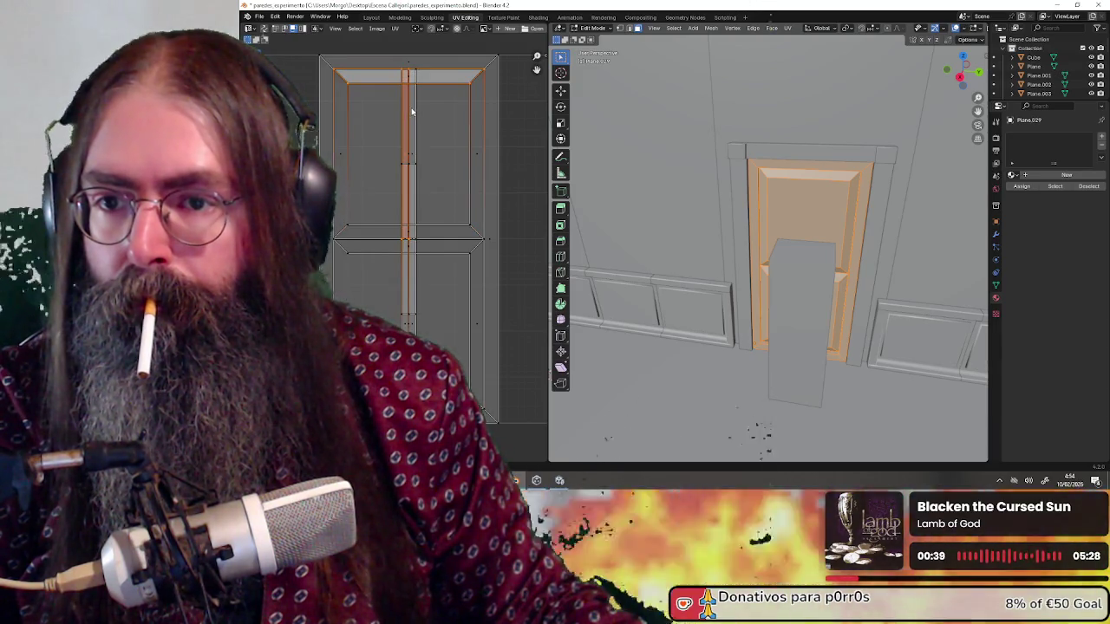
{"action": "left_click", "coordinate": [412, 106]}
{"action": "left_click", "coordinate": [406, 98], "text": "shift"}
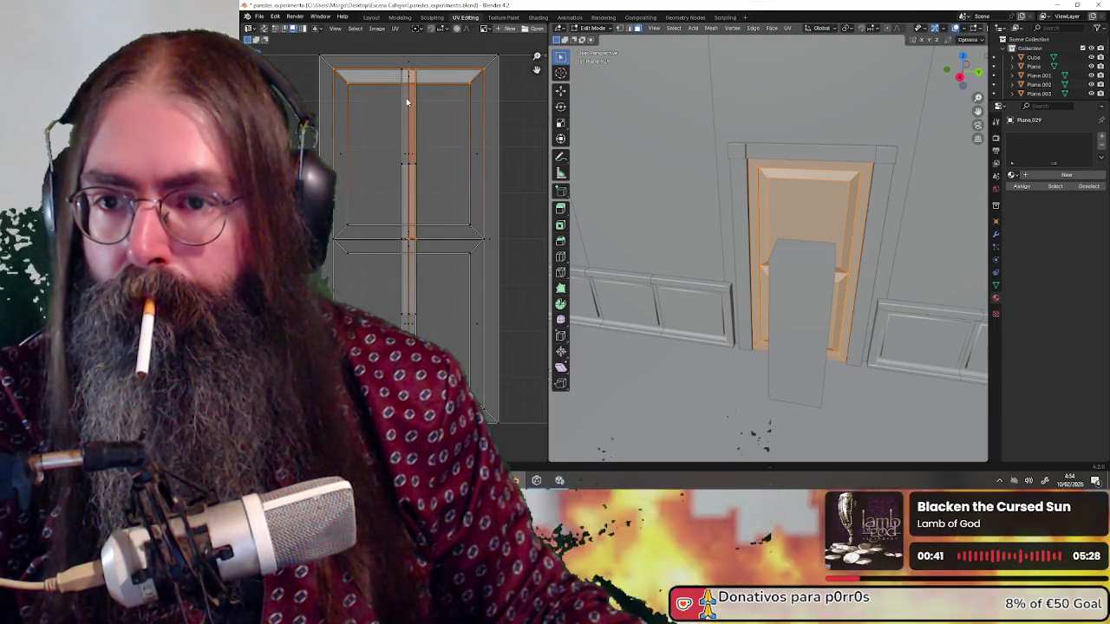
{"action": "left_click", "coordinate": [406, 103]}
{"action": "scroll", "coordinate": [421, 122], "scroll_direction": "up", "scroll_amount": 2}
{"action": "scroll", "coordinate": [428, 140], "scroll_direction": "down", "scroll_amount": 3}
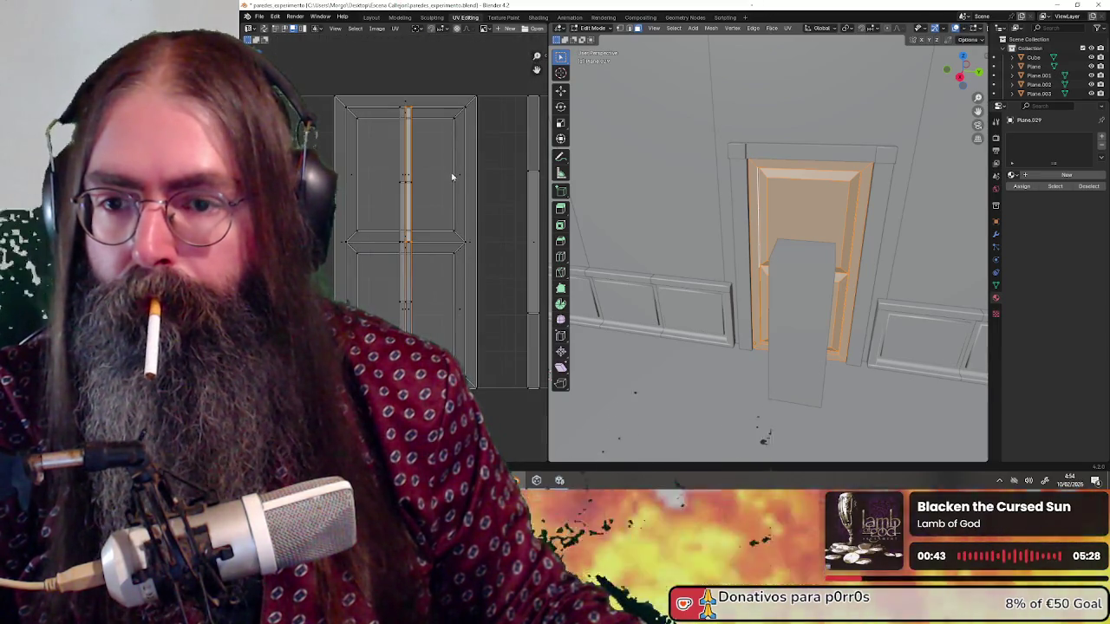
Select the lower part of the vertical strip, then reselect the whole door mesh.
{"action": "left_click", "coordinate": [441, 206]}
{"action": "left_click", "coordinate": [433, 311]}
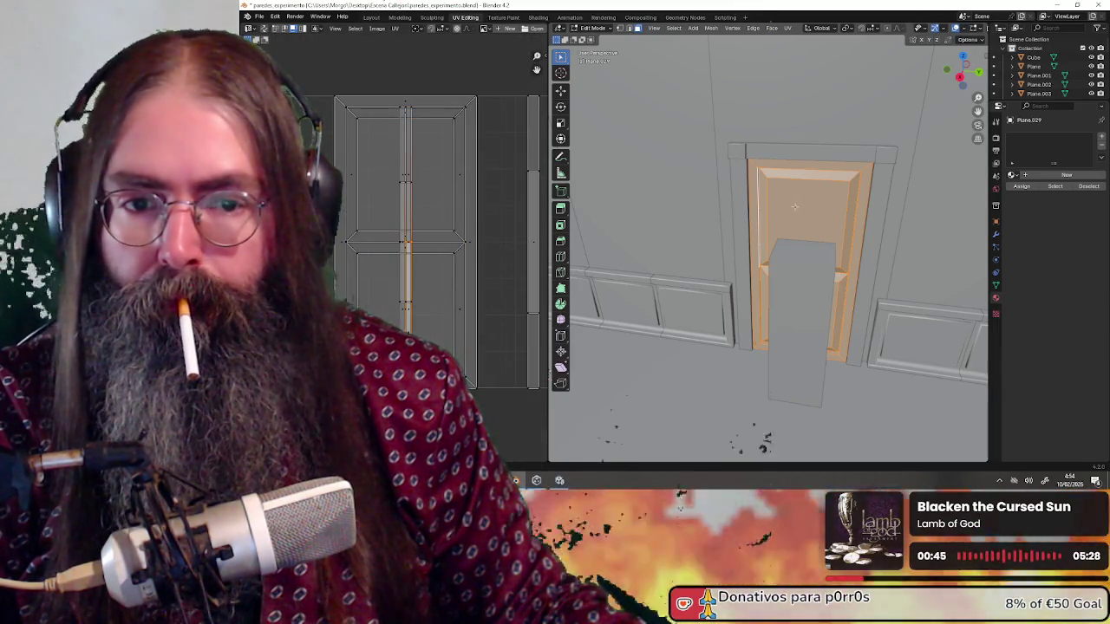
{"action": "mouse_move", "coordinate": [794, 206]}
{"action": "left_mouse_down"}
{"action": "mouse_move", "coordinate": [720, 202]}
{"action": "mouse_move", "coordinate": [740, 203]}
{"action": "mouse_move", "coordinate": [753, 185]}
{"action": "mouse_move", "coordinate": [694, 208]}
{"action": "mouse_move", "coordinate": [589, 199]}
{"action": "left_mouse_up"}
{"action": "left_click", "coordinate": [796, 224]}
{"action": "key", "text": "l"}
Select the door island's side strips, then the upper face, central strip and lower face.
{"action": "scroll", "coordinate": [648, 223], "scroll_direction": "up", "scroll_amount": 8}
{"action": "mouse_move", "coordinate": [496, 104]}
{"action": "left_mouse_down"}
{"action": "mouse_move", "coordinate": [435, 251]}
{"action": "mouse_move", "coordinate": [433, 343]}
{"action": "mouse_move", "coordinate": [416, 385]}
{"action": "left_mouse_up"}
{"action": "left_click_drag", "start_coordinate": [321, 111], "coordinate": [361, 308]}
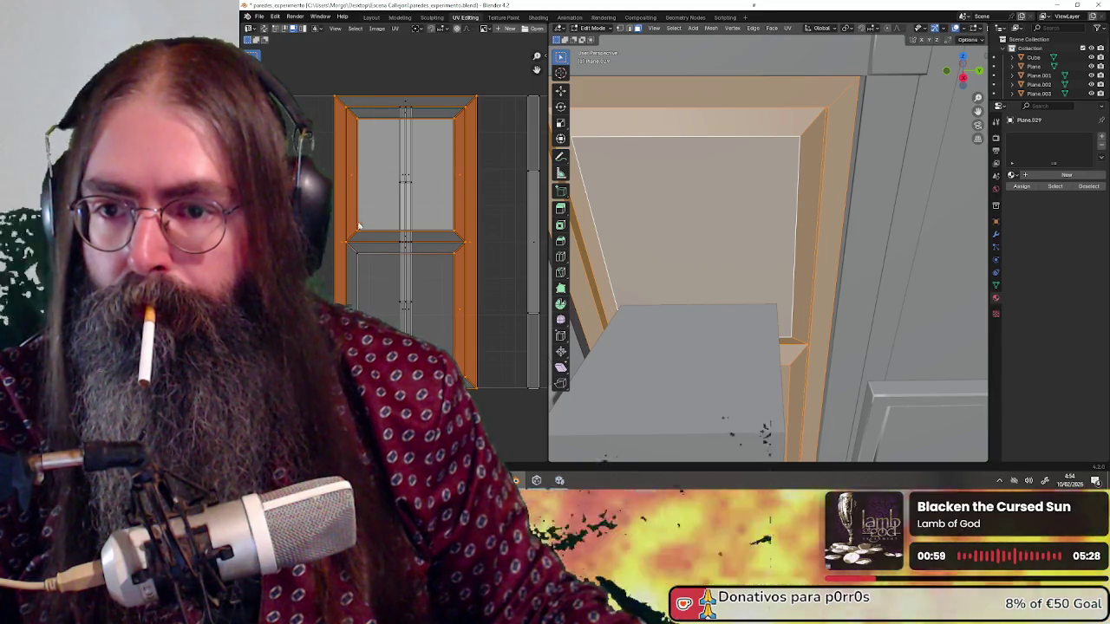
{"action": "left_click_drag", "start_coordinate": [353, 82], "coordinate": [357, 310]}
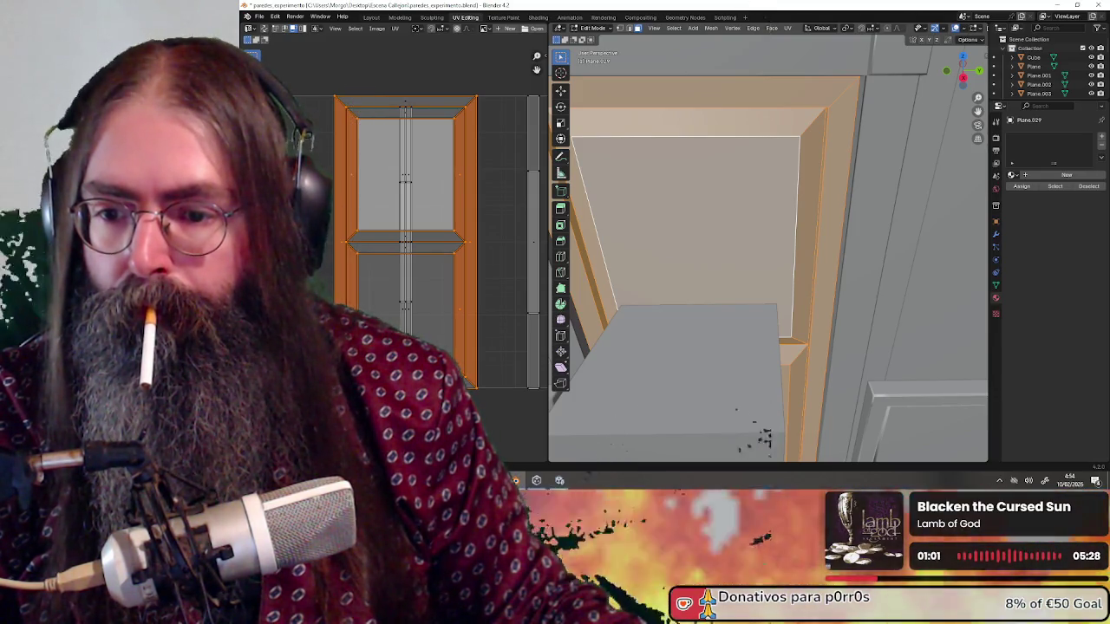
{"action": "scroll", "coordinate": [420, 188], "scroll_direction": "up", "scroll_amount": 1}
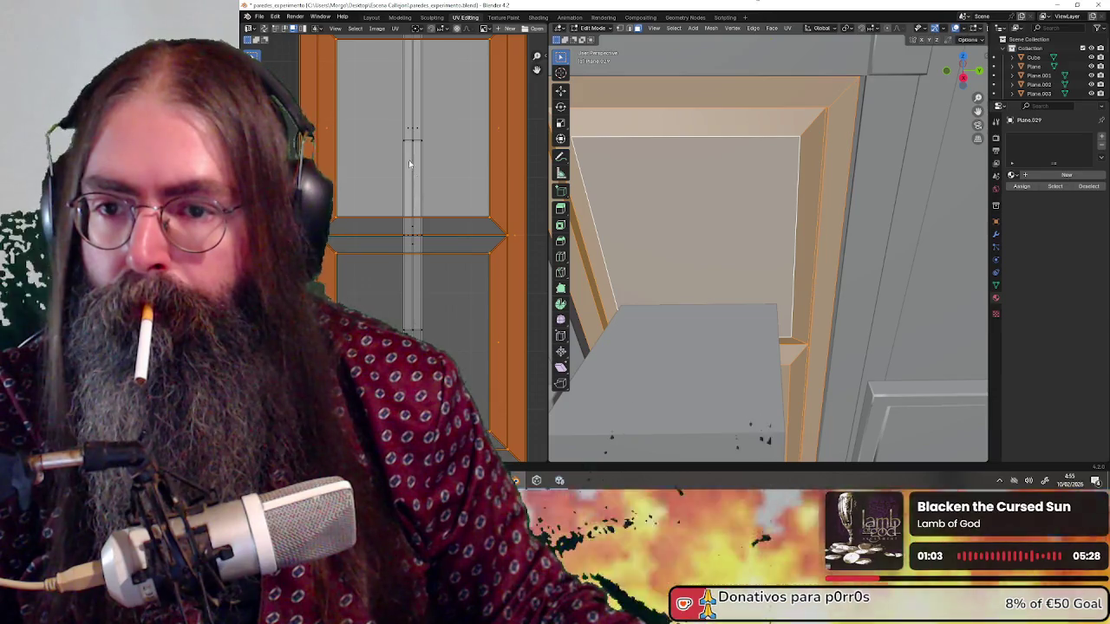
{"action": "left_click", "coordinate": [440, 148]}
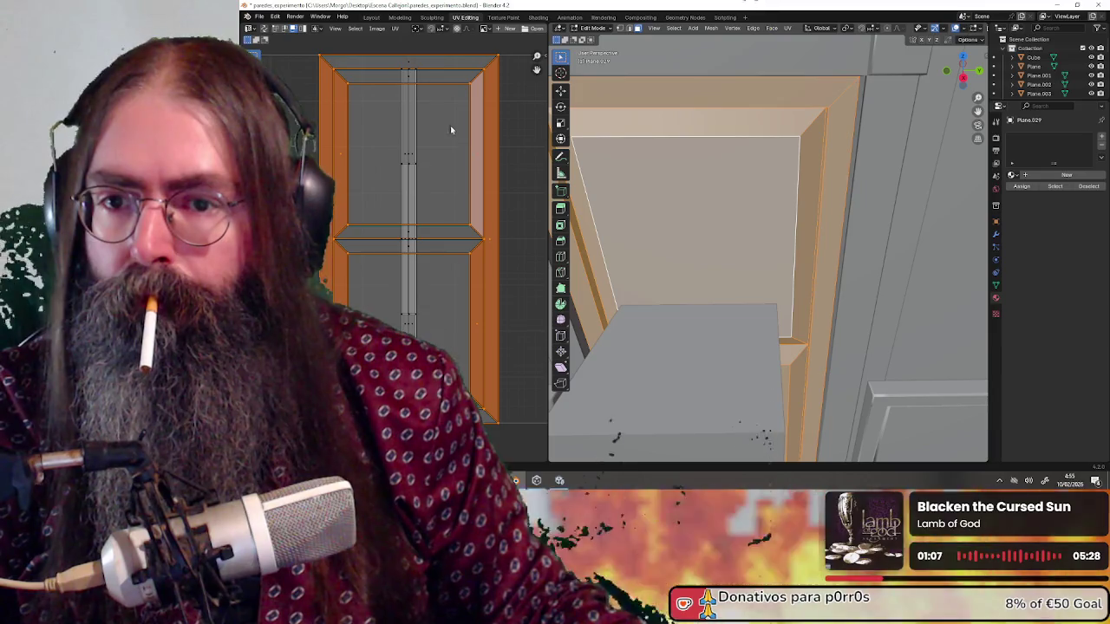
{"action": "left_click", "coordinate": [439, 103]}
{"action": "left_click", "coordinate": [441, 153]}
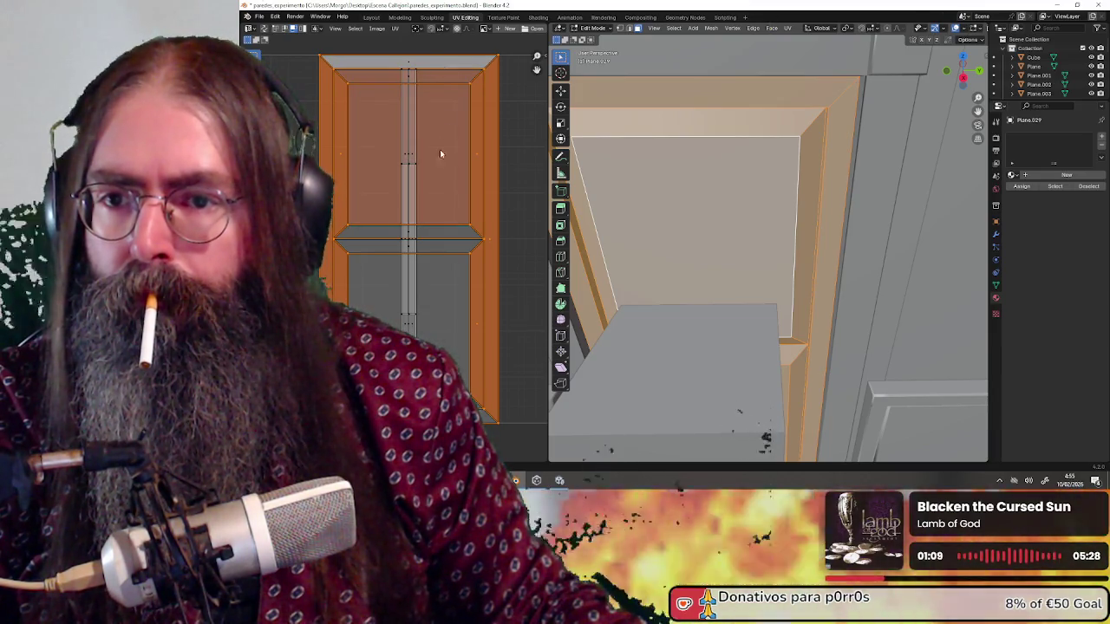
{"action": "left_click", "coordinate": [432, 236], "text": "shift"}
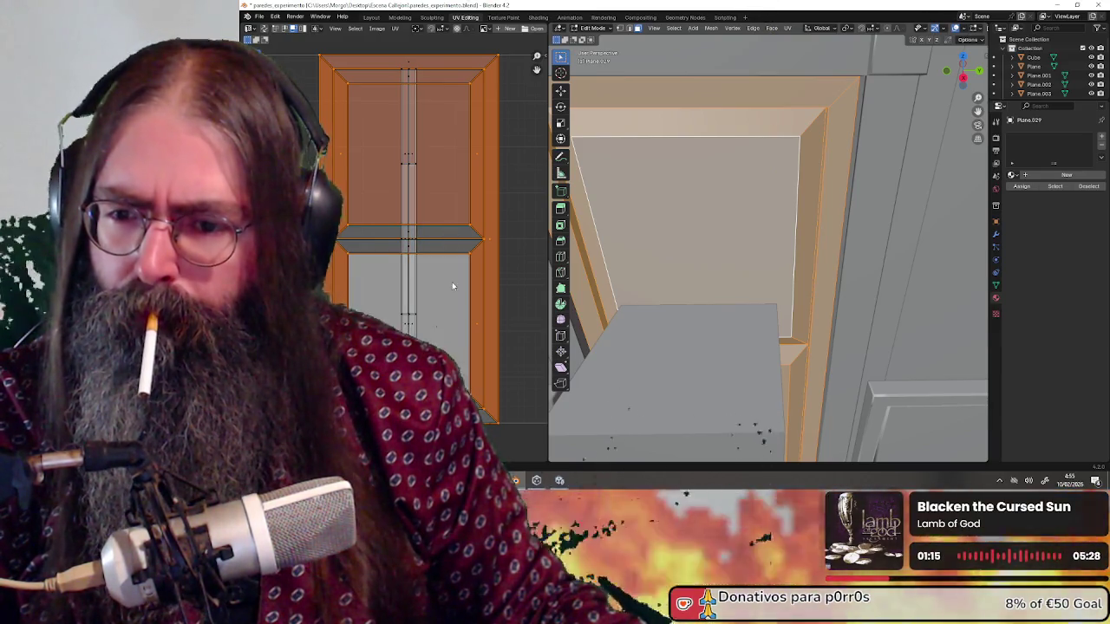
{"action": "left_click", "coordinate": [425, 286], "text": "shift"}
{"action": "scroll", "coordinate": [408, 234], "scroll_direction": "down", "scroll_amount": 3}
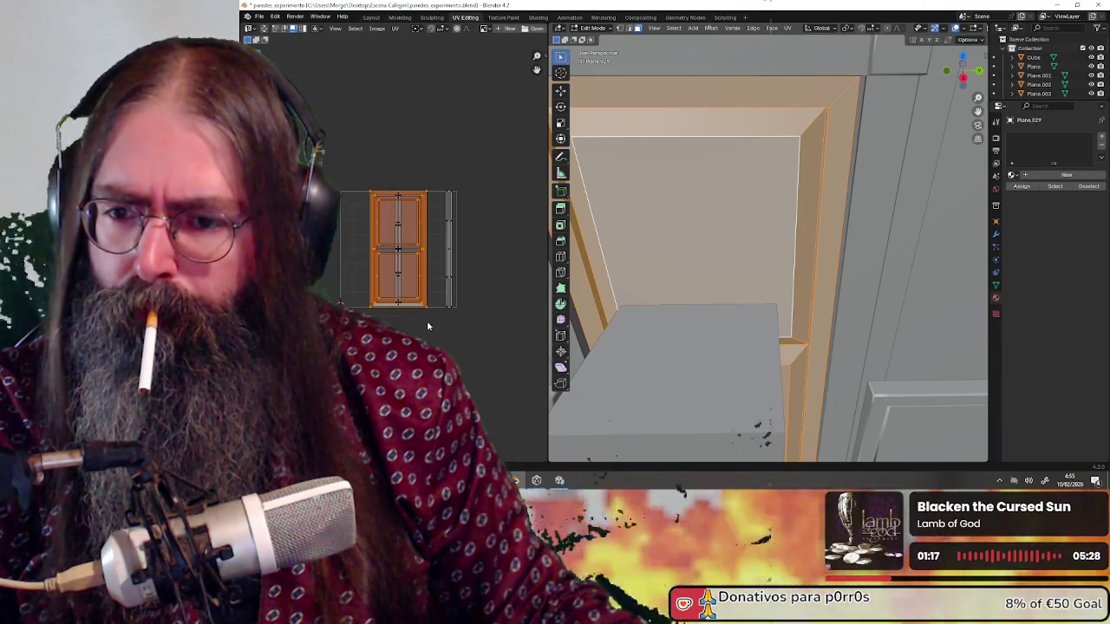
Move the large door UV island left and place the thin vertical strip further right.
{"action": "key", "text": "g"}
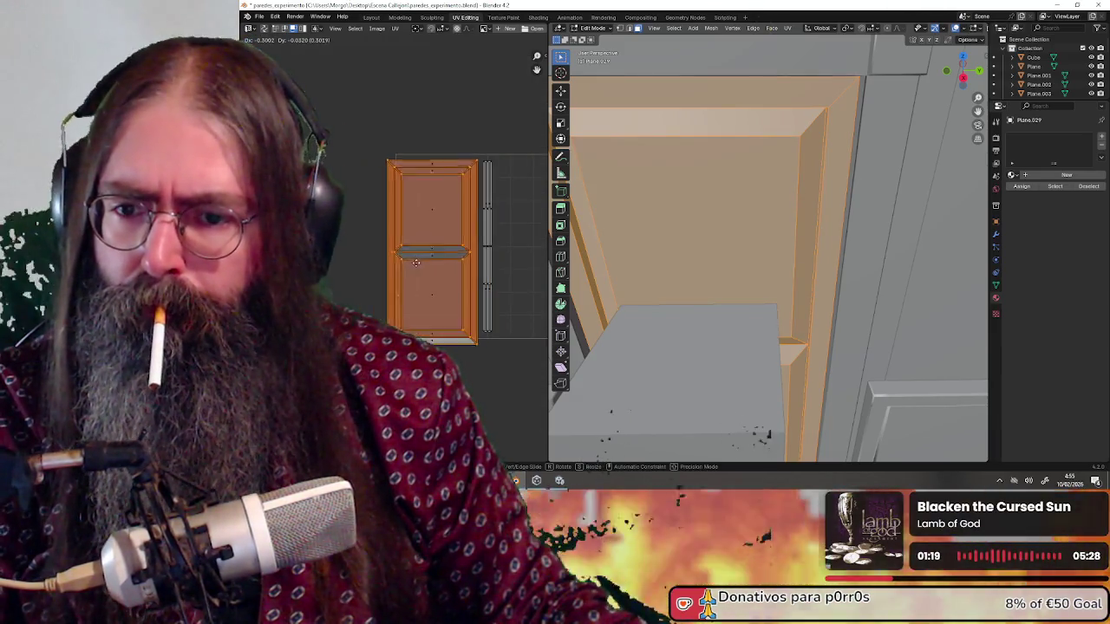
{"action": "left_click", "coordinate": [469, 265]}
{"action": "scroll", "coordinate": [506, 254], "scroll_direction": "up", "scroll_amount": 2}
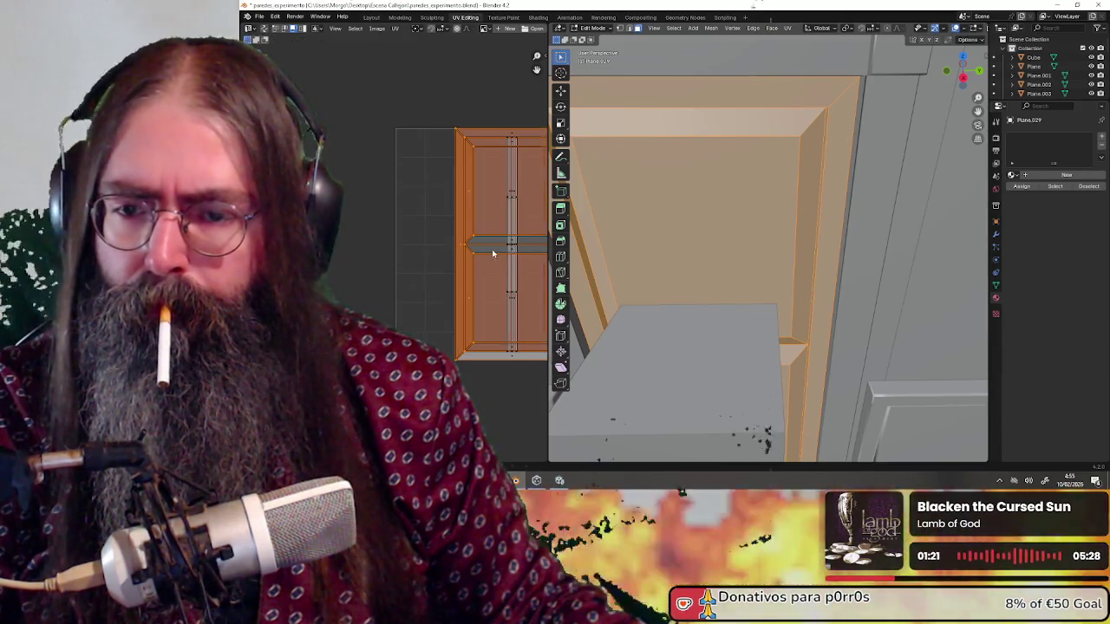
{"action": "key", "text": "g"}
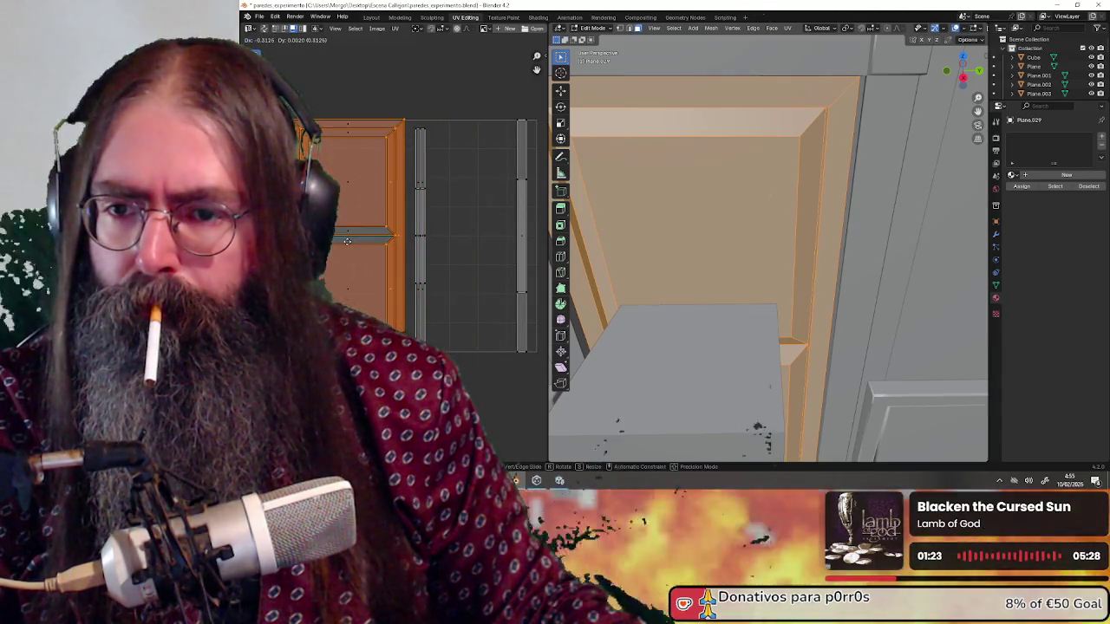
{"action": "left_click_drag", "start_coordinate": [410, 122], "coordinate": [444, 333]}
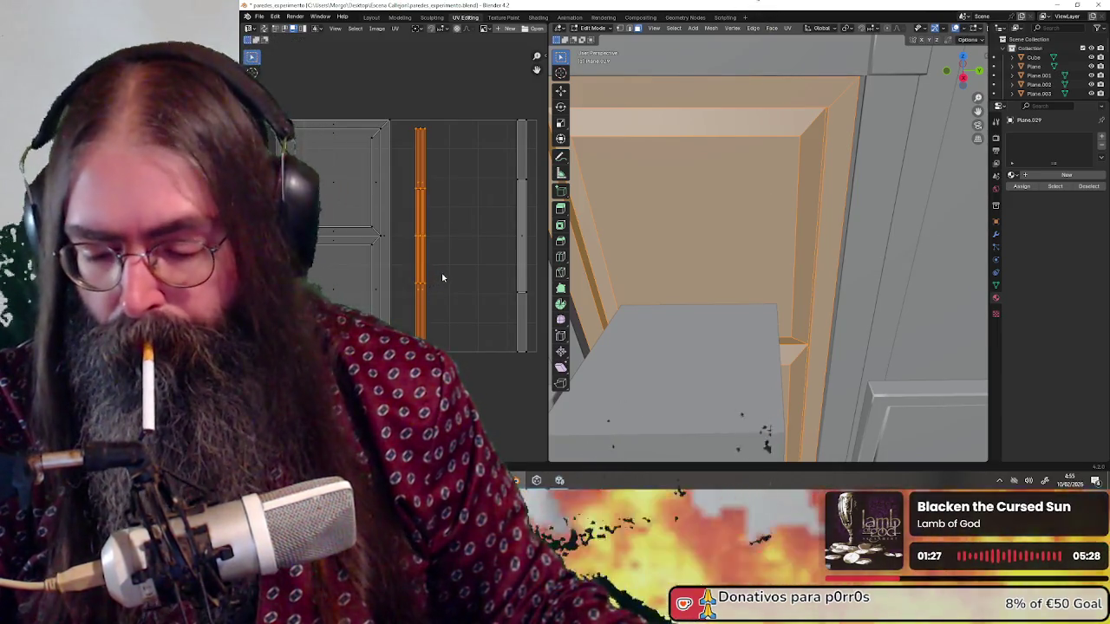
{"action": "left_click", "coordinate": [525, 274]}
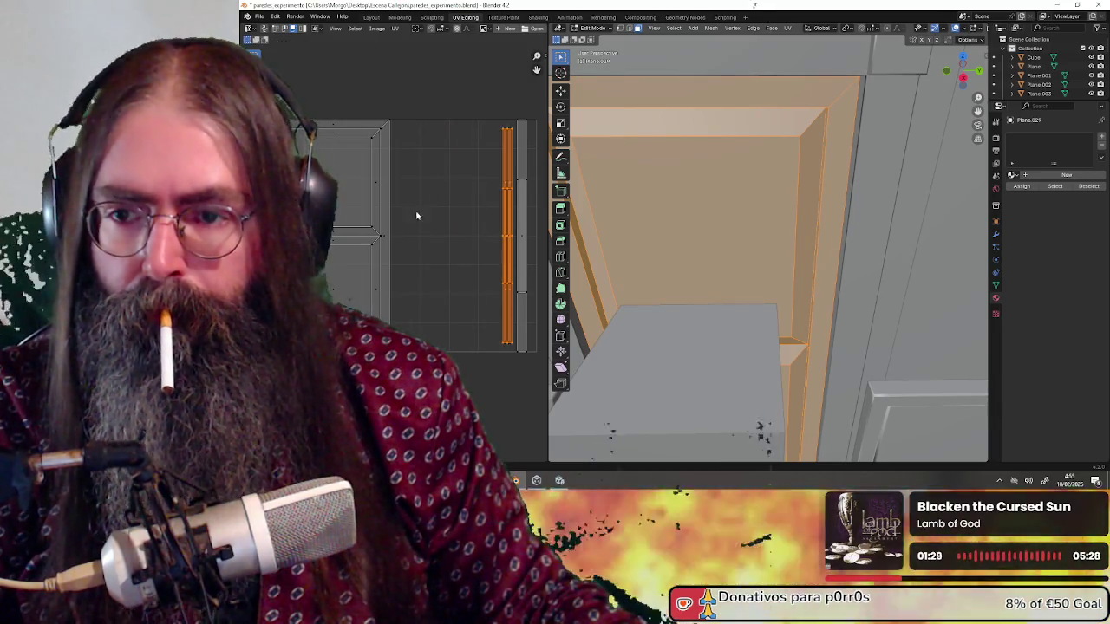
Shift the left UV island over and reselect the thin frame strips, undoing the trial.
{"action": "left_click_drag", "start_coordinate": [408, 333], "coordinate": [295, 106]}
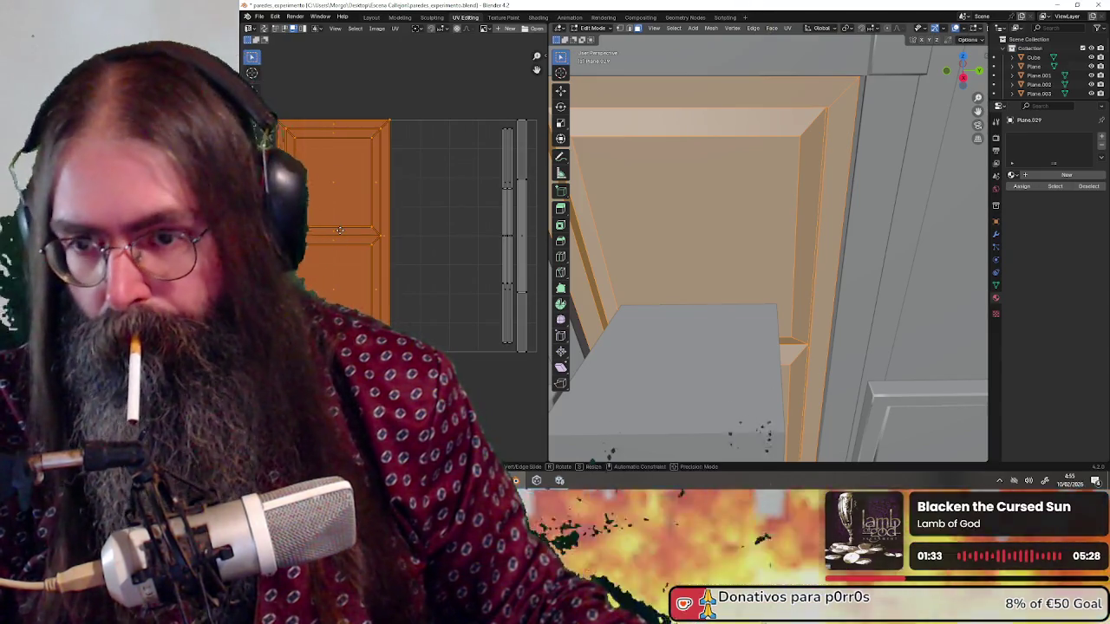
{"action": "key", "text": "g"}
{"action": "left_click", "coordinate": [437, 235]}
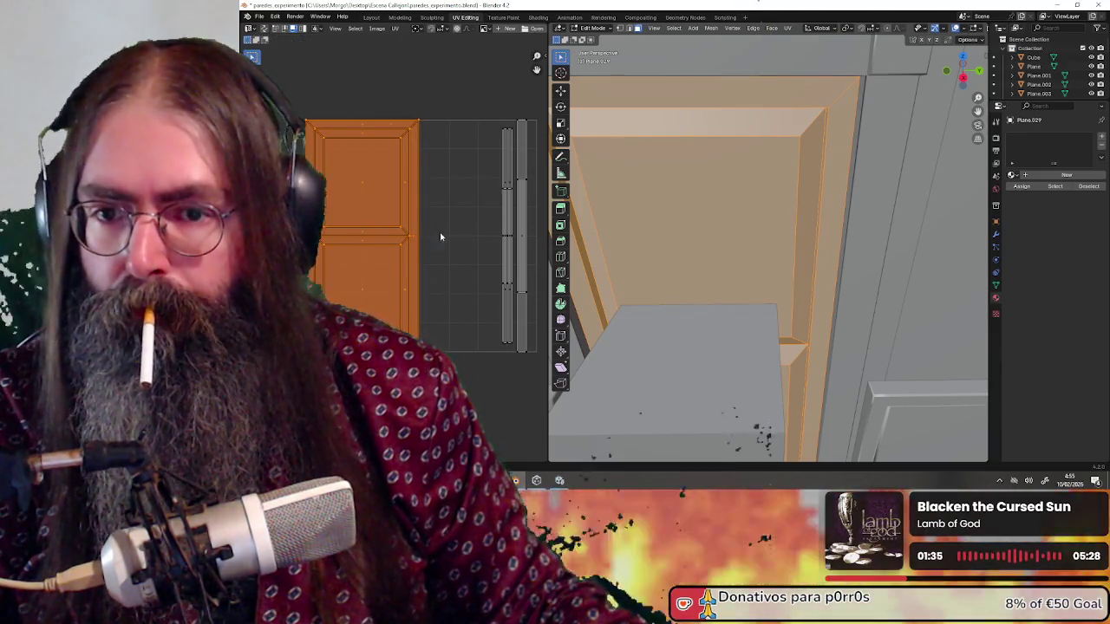
{"action": "left_click", "coordinate": [454, 237]}
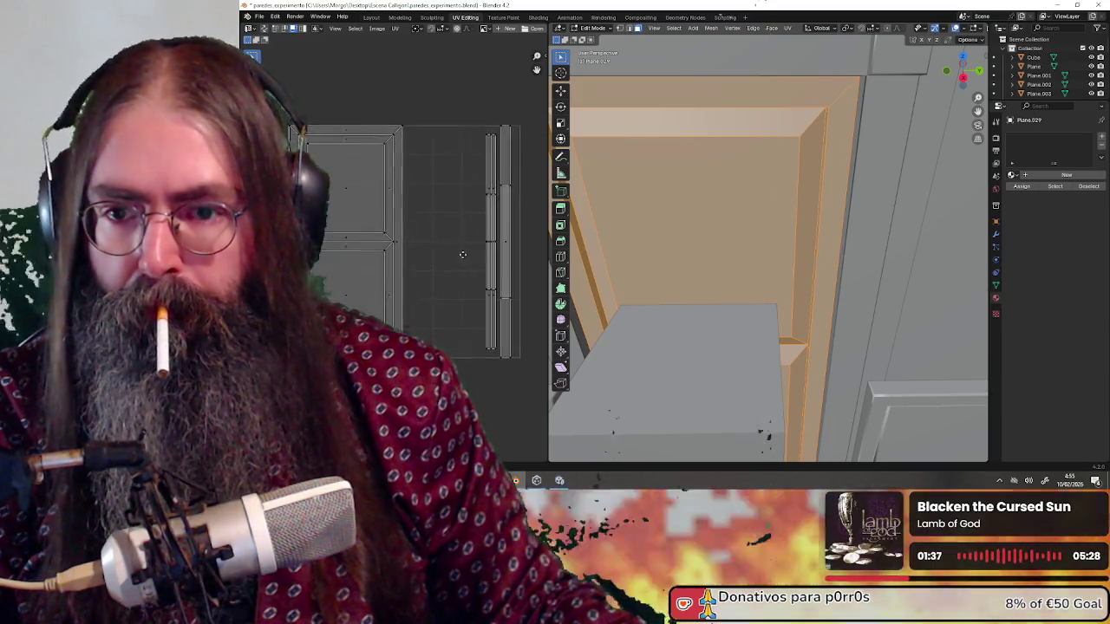
{"action": "left_click_drag", "start_coordinate": [479, 119], "coordinate": [504, 365]}
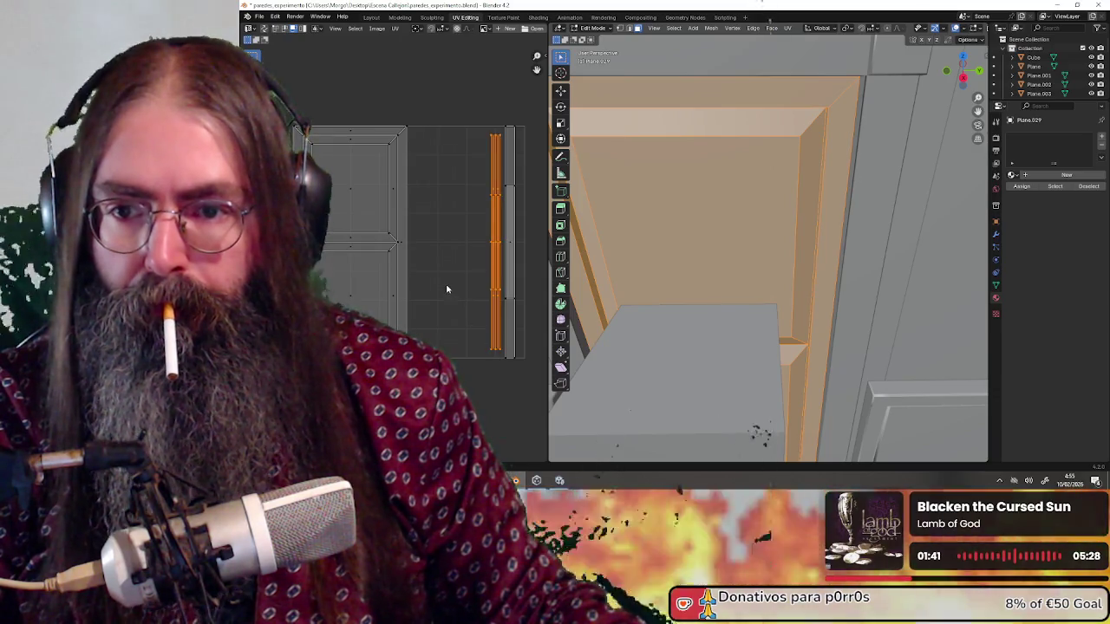
{"action": "left_click_drag", "start_coordinate": [461, 76], "coordinate": [523, 388]}
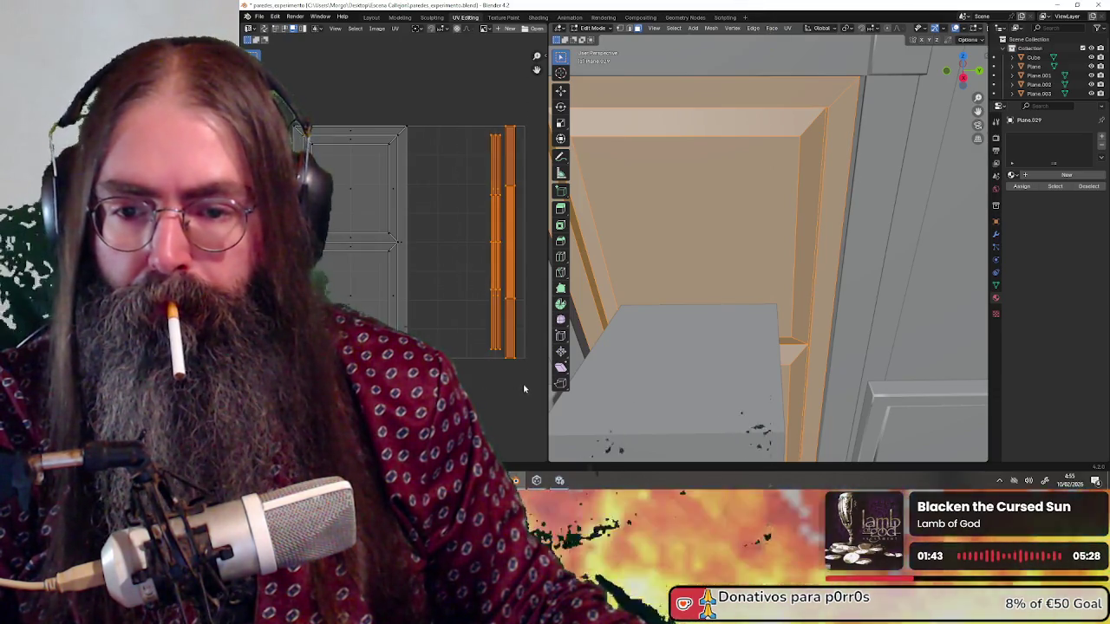
{"action": "key", "text": "ctrl+z"}
{"action": "key", "text": "ctrl+z"}
{"action": "key", "text": "ctrl+z"}
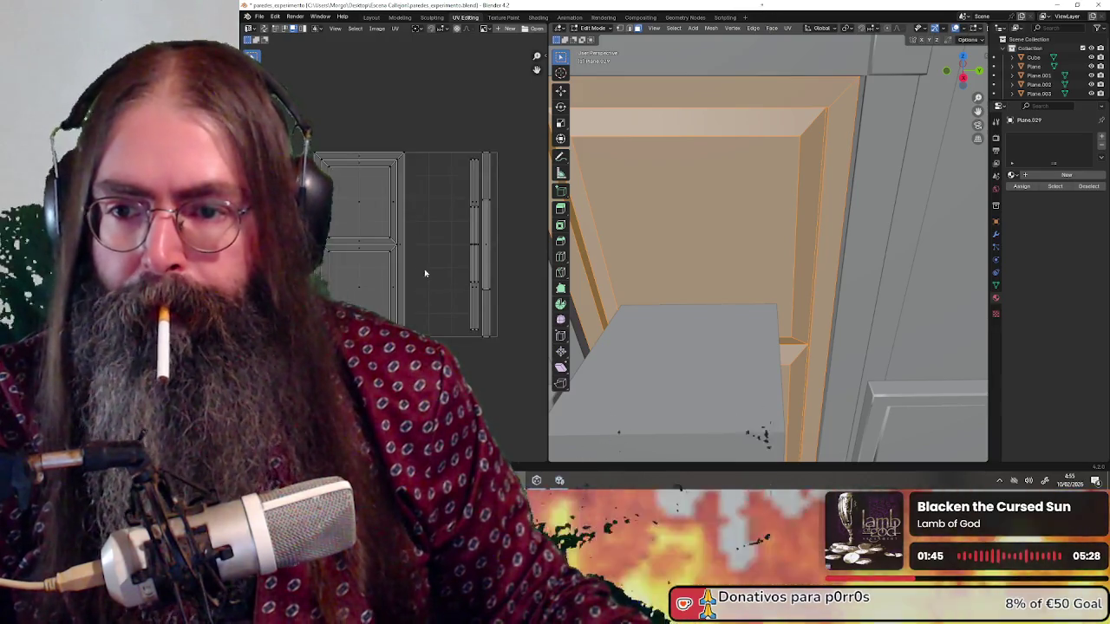
{"action": "scroll", "coordinate": [693, 195], "scroll_direction": "down", "scroll_amount": 5}
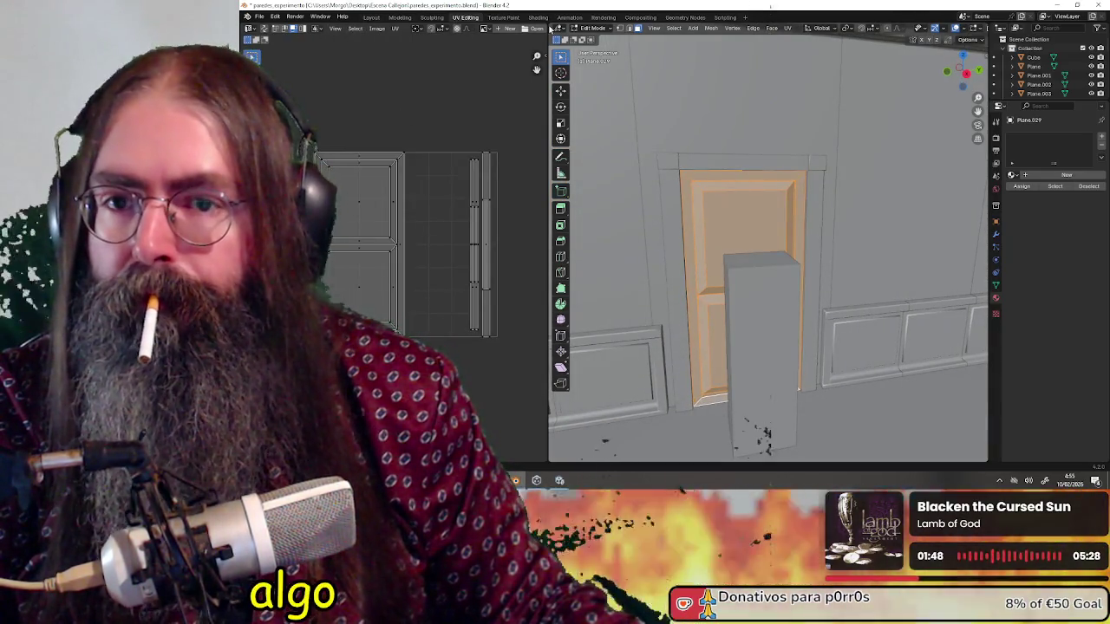
{"action": "left_click", "coordinate": [592, 28]}
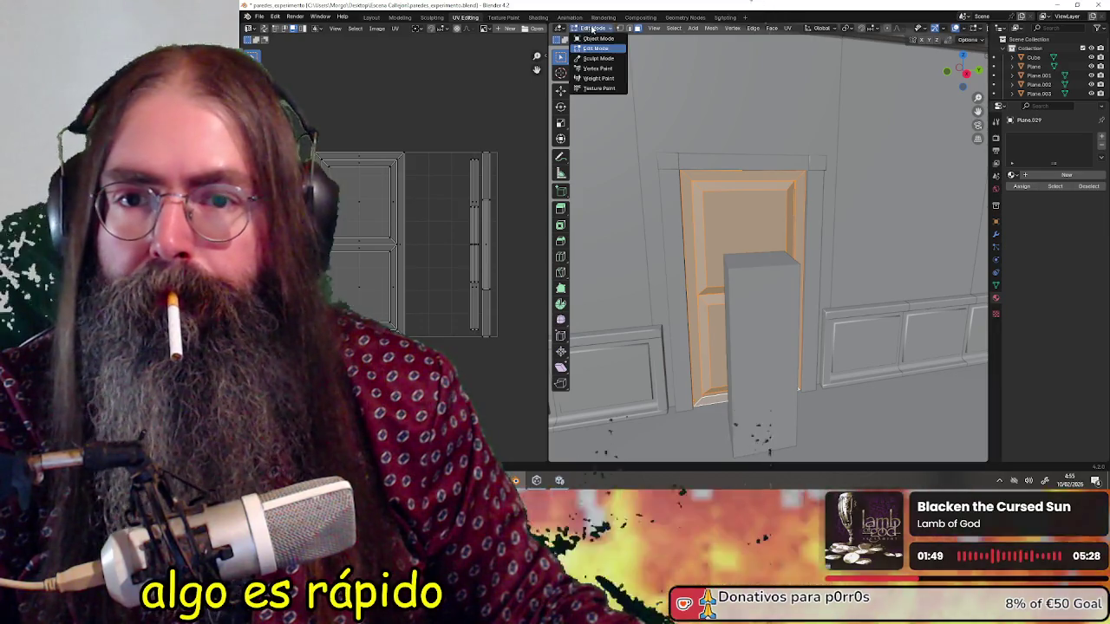
Switch to Object Mode and try selecting the tall grey box in front of the door.
{"action": "left_click", "coordinate": [596, 39]}
{"action": "left_click", "coordinate": [692, 165]}
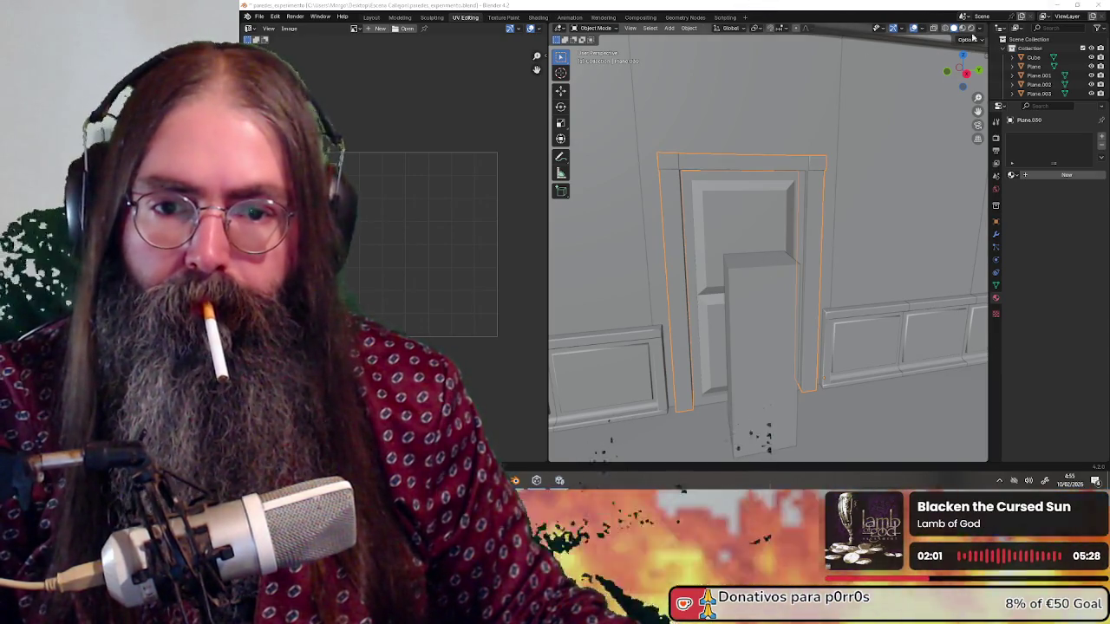
{"action": "scroll", "coordinate": [759, 154], "scroll_direction": "down", "scroll_amount": 5}
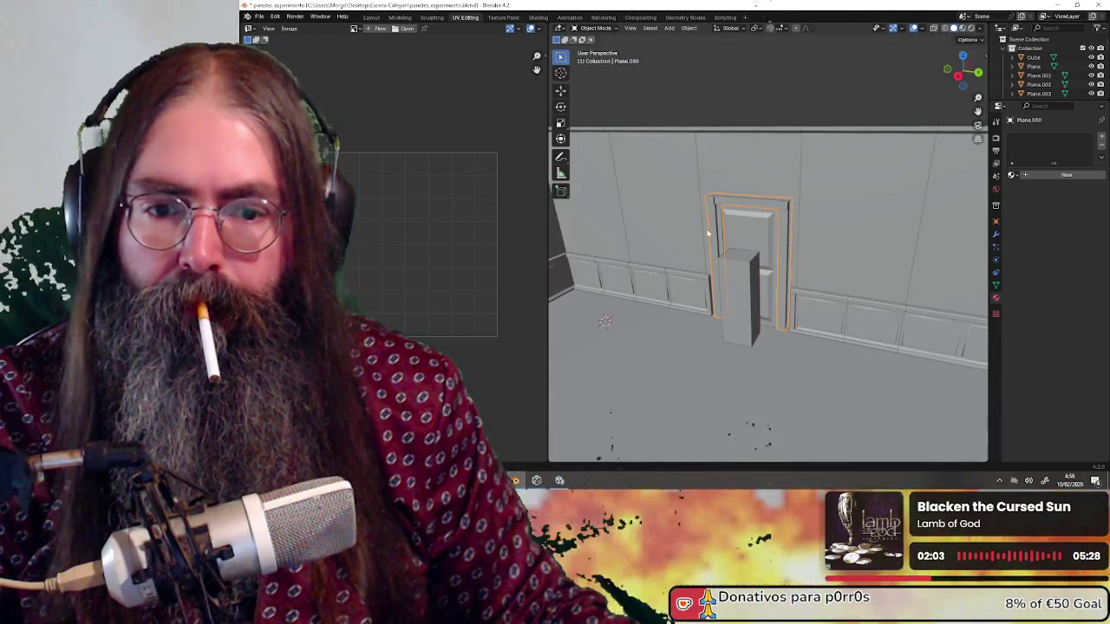
{"action": "scroll", "coordinate": [708, 232], "scroll_direction": "up", "scroll_amount": 4}
{"action": "left_click", "coordinate": [731, 246], "text": "shift"}
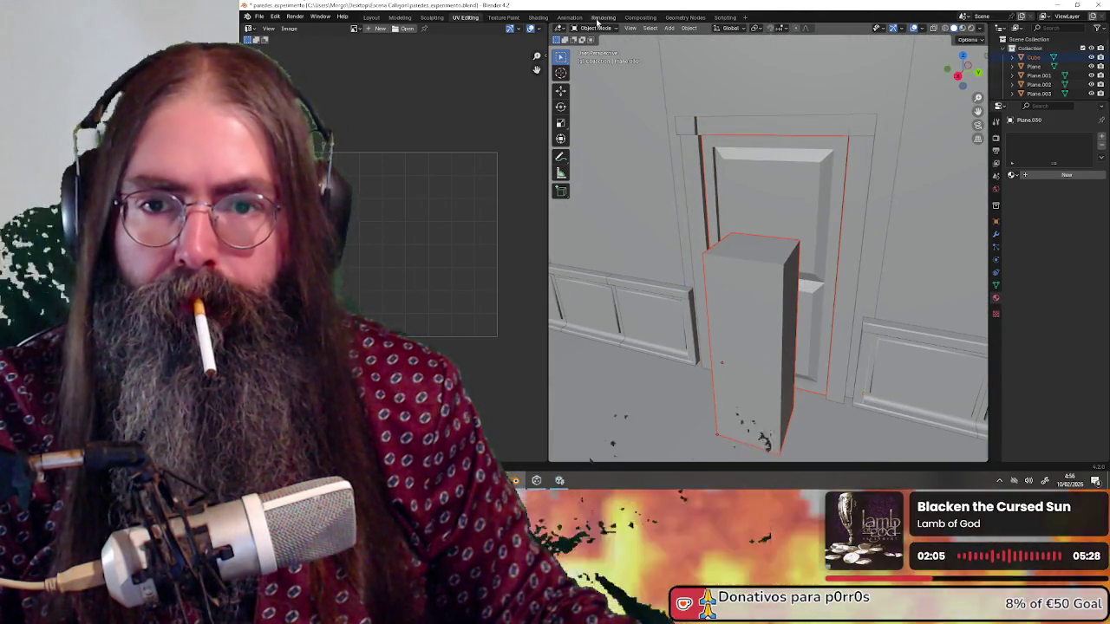
{"action": "left_click", "coordinate": [748, 278], "text": "shift"}
{"action": "left_click", "coordinate": [746, 276], "text": "shift"}
{"action": "left_click", "coordinate": [734, 306], "text": "shift"}
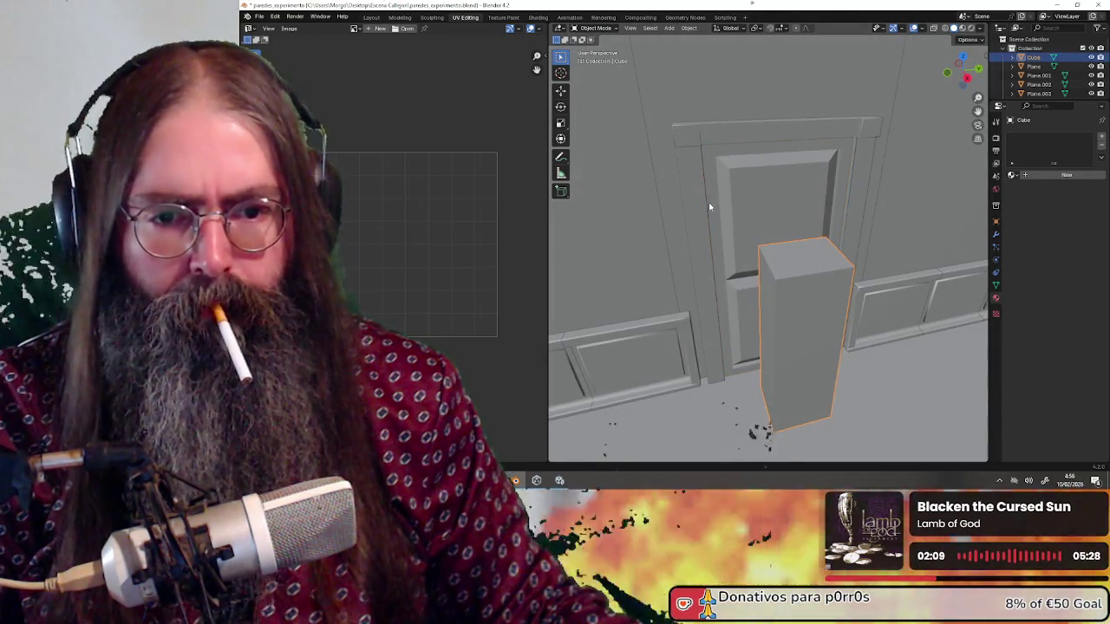
{"action": "scroll", "coordinate": [708, 205], "scroll_direction": "down", "scroll_amount": 3}
Cycle past the overlapping door frame and wall panel until the tall grey box is selected.
{"action": "left_click", "coordinate": [763, 224]}
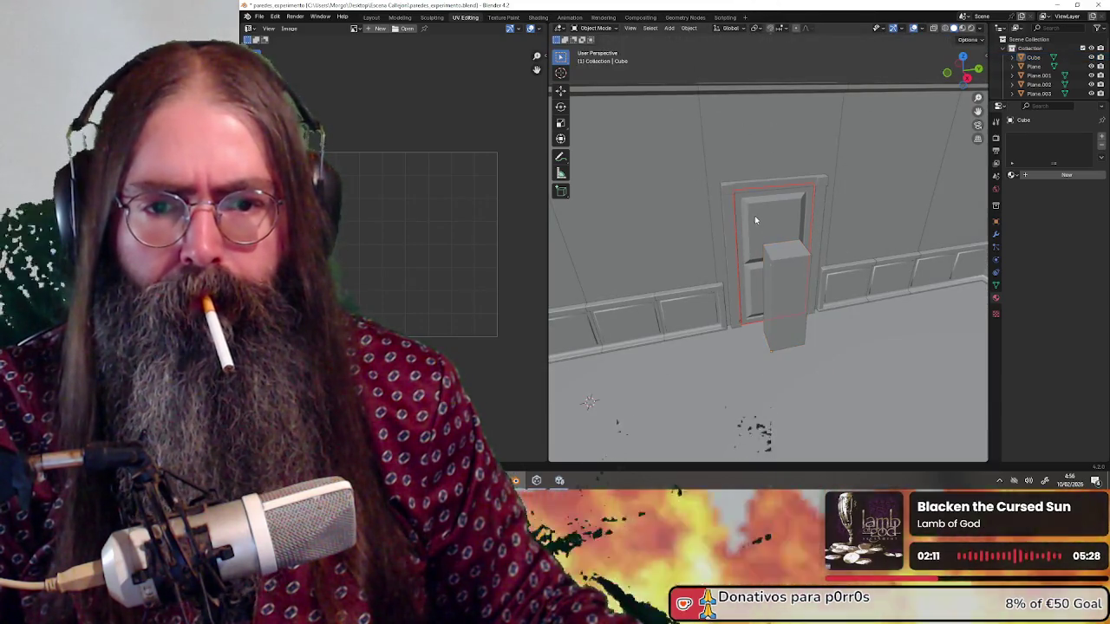
{"action": "left_click", "coordinate": [741, 180]}
{"action": "left_click", "coordinate": [744, 189]}
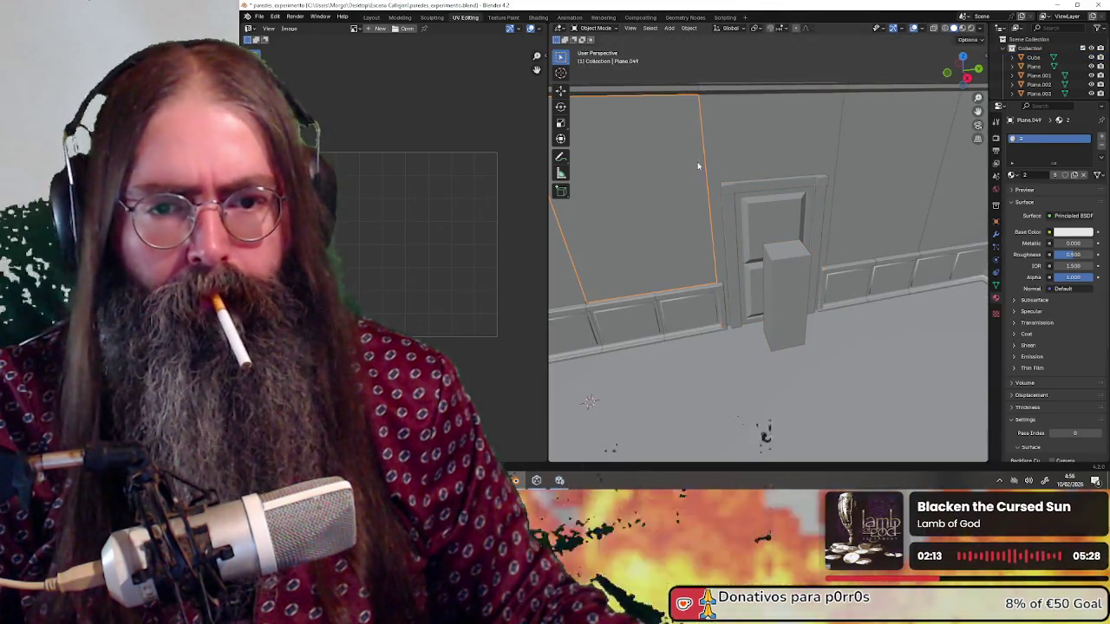
{"action": "left_click", "coordinate": [732, 165]}
{"action": "left_click", "coordinate": [732, 193]}
{"action": "left_click", "coordinate": [789, 261]}
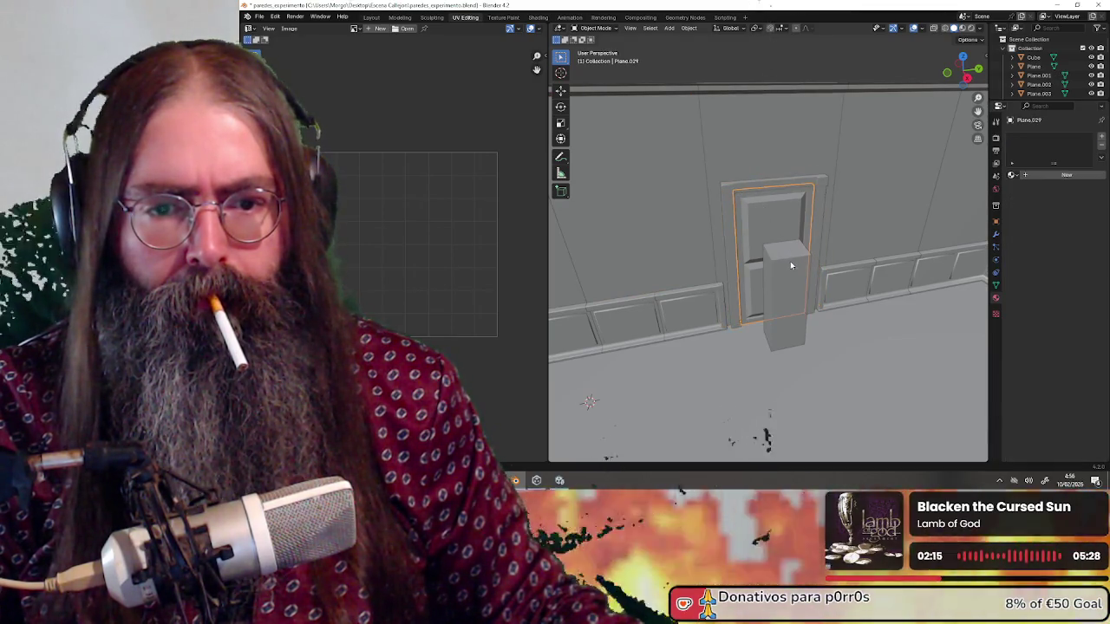
{"action": "left_click", "coordinate": [789, 262]}
{"action": "left_click", "coordinate": [789, 262]}
{"action": "left_click", "coordinate": [788, 263]}
{"action": "left_click", "coordinate": [738, 217]}
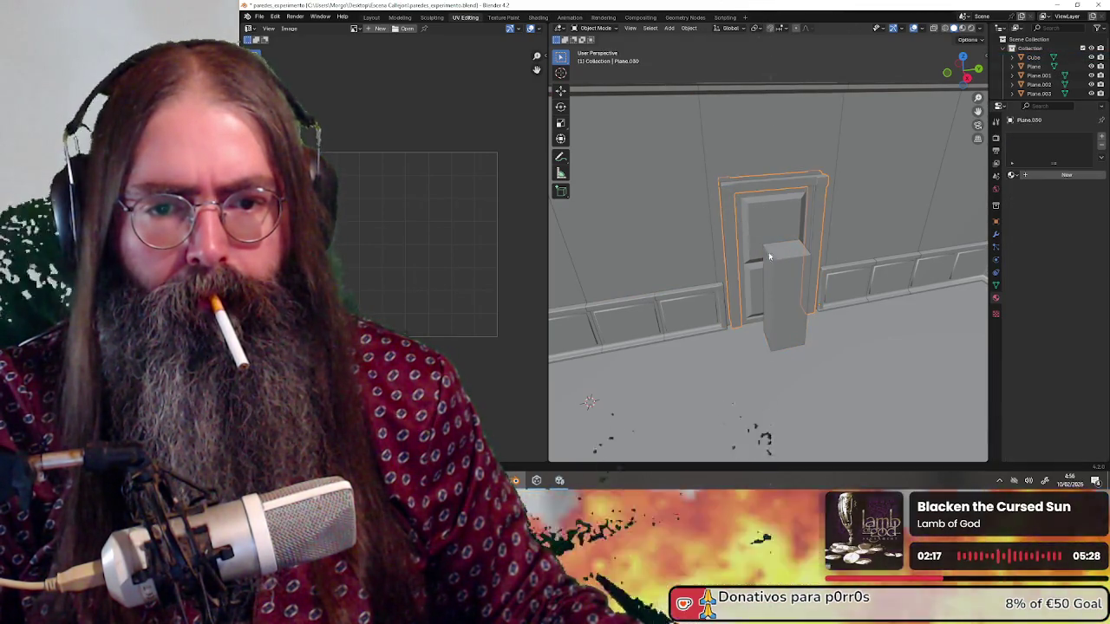
{"action": "left_click", "coordinate": [739, 216]}
{"action": "left_click", "coordinate": [741, 213]}
{"action": "left_click", "coordinate": [778, 268]}
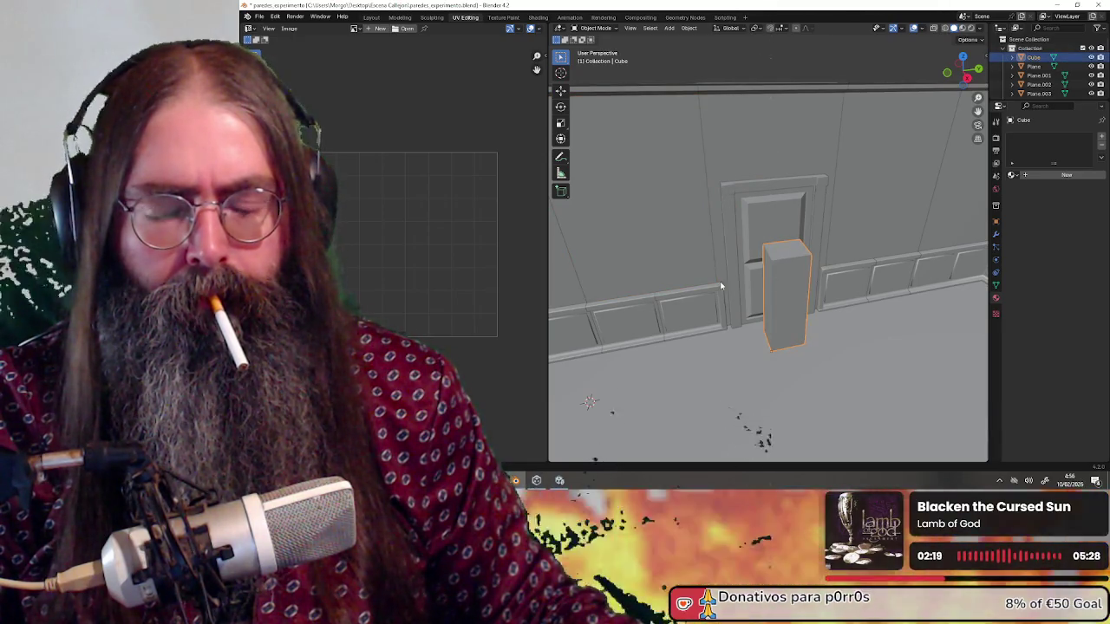
Slide the grey box along the X axis clear of the door, then frame the outer door frame.
{"action": "key", "text": "g"}
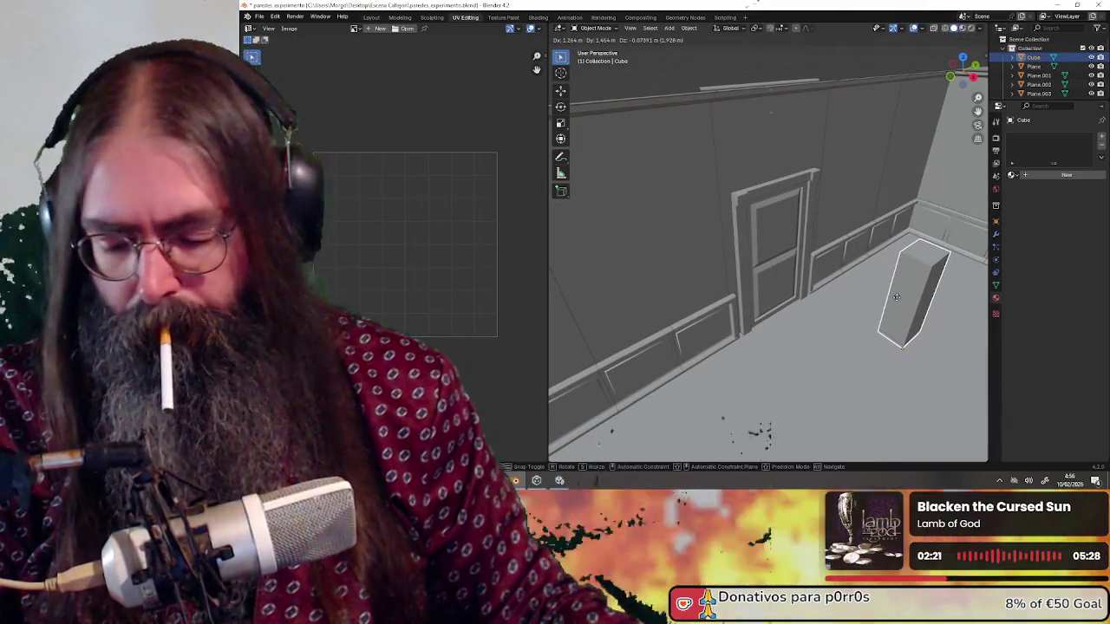
{"action": "key", "text": "x"}
{"action": "left_click", "coordinate": [883, 306]}
{"action": "mouse_move", "coordinate": [883, 306]}
{"action": "left_mouse_down"}
{"action": "mouse_move", "coordinate": [775, 280]}
{"action": "mouse_move", "coordinate": [878, 291]}
{"action": "left_mouse_up"}
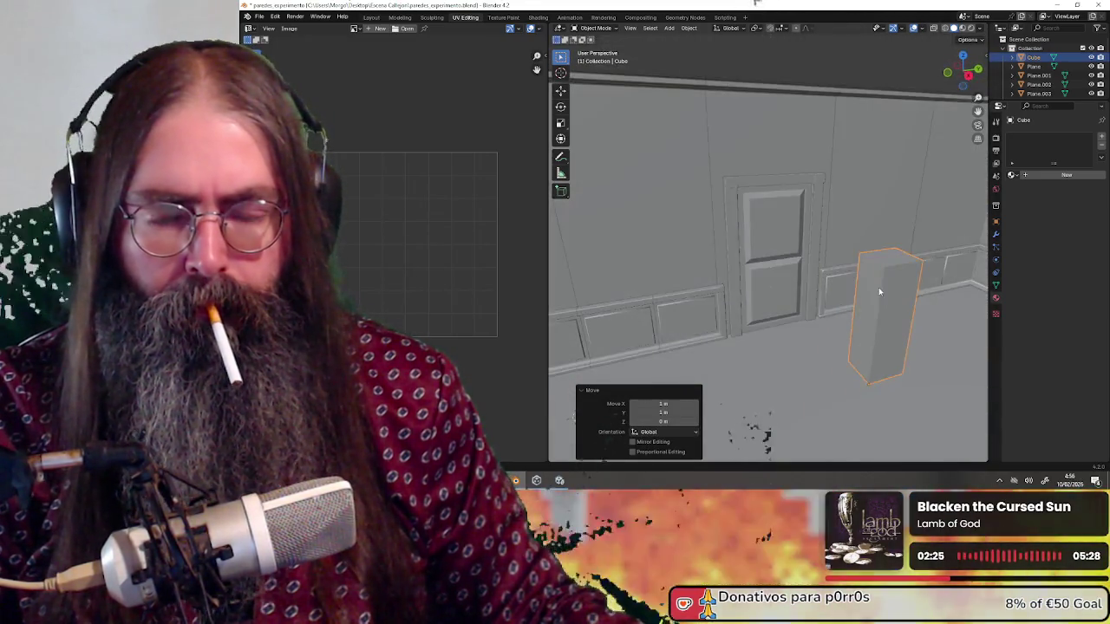
{"action": "left_click", "coordinate": [784, 220]}
{"action": "key", "text": "KP_Decimal"}
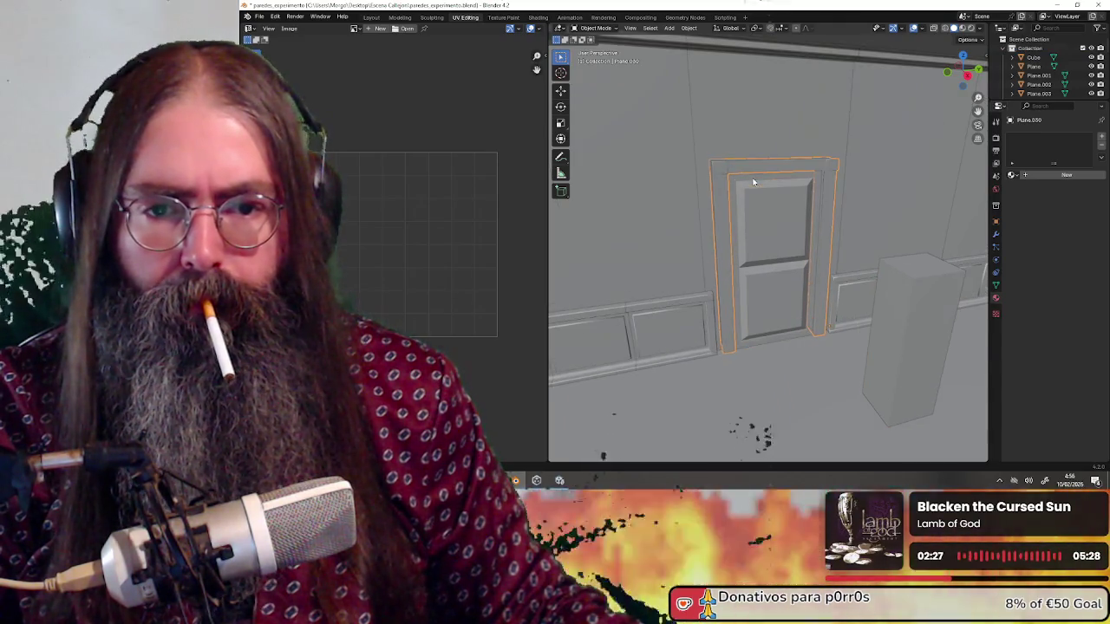
Enter Edit Mode on the outer door frame and unwrap it with Smart UV Project.
{"action": "left_click", "coordinate": [595, 28]}
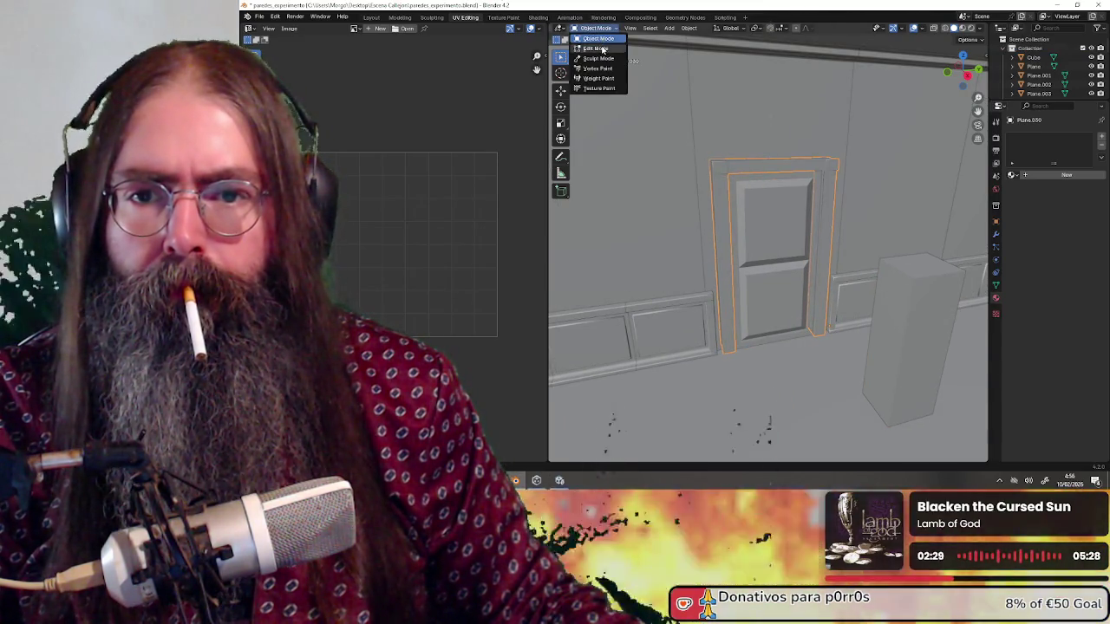
{"action": "left_click", "coordinate": [597, 48]}
{"action": "mouse_move", "coordinate": [614, 127]}
{"action": "left_mouse_down"}
{"action": "mouse_move", "coordinate": [689, 142]}
{"action": "mouse_move", "coordinate": [573, 104]}
{"action": "left_mouse_up"}
{"action": "scroll", "coordinate": [693, 146], "scroll_direction": "up", "scroll_amount": 4}
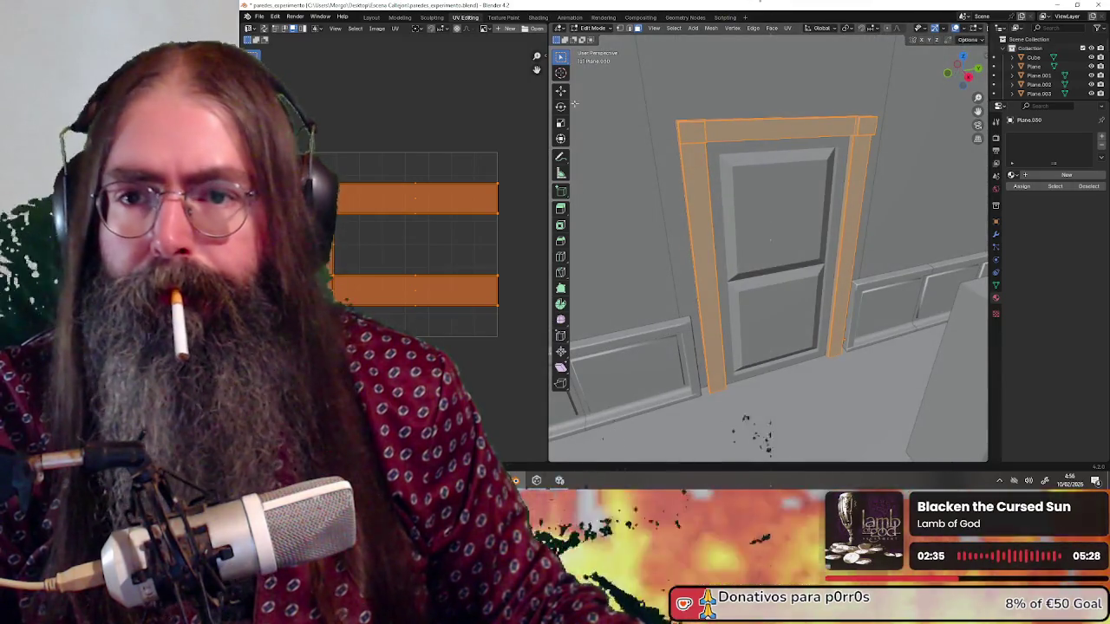
{"action": "left_click", "coordinate": [395, 27]}
{"action": "mouse_move", "coordinate": [473, 122]}
{"action": "left_click", "coordinate": [507, 124]}
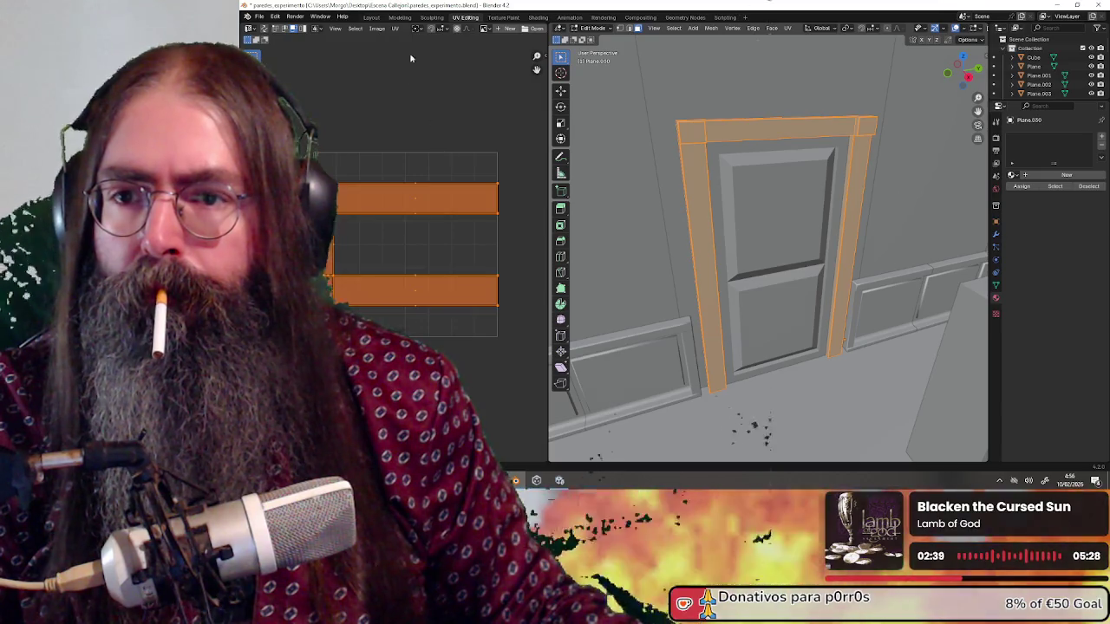
{"action": "left_click", "coordinate": [396, 26]}
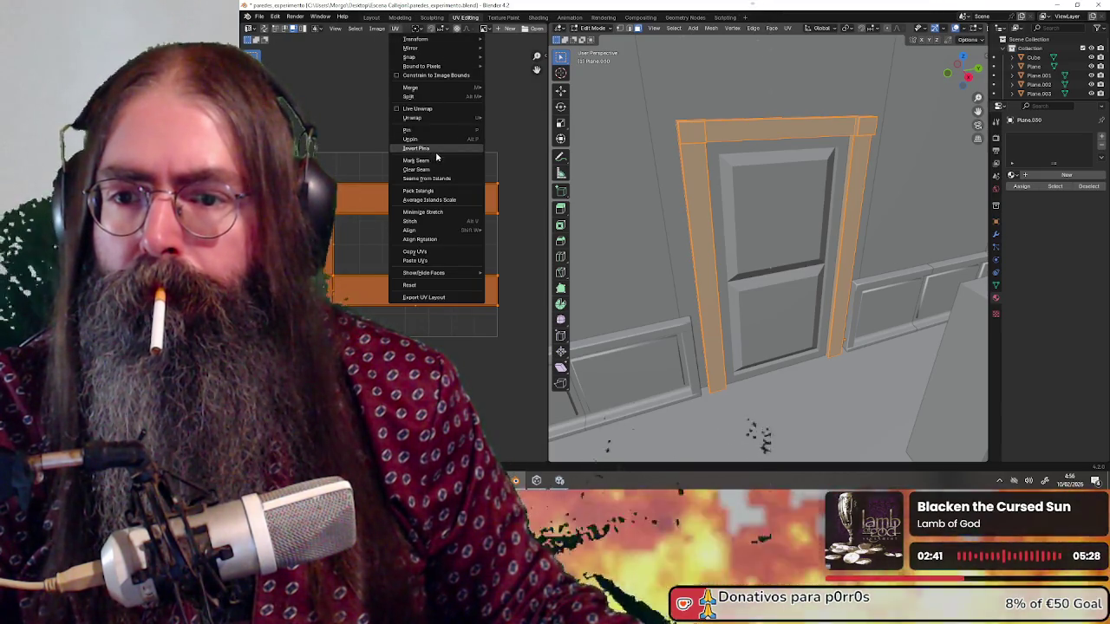
{"action": "mouse_move", "coordinate": [431, 117]}
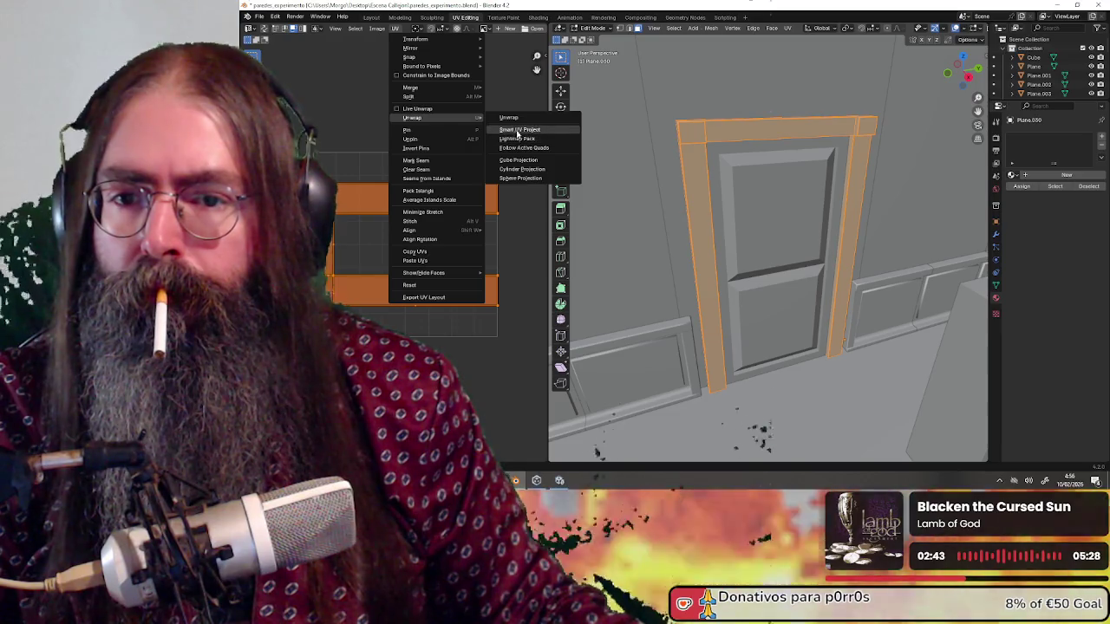
{"action": "left_click", "coordinate": [518, 160]}
{"action": "scroll", "coordinate": [443, 214], "scroll_direction": "up", "scroll_amount": 1}
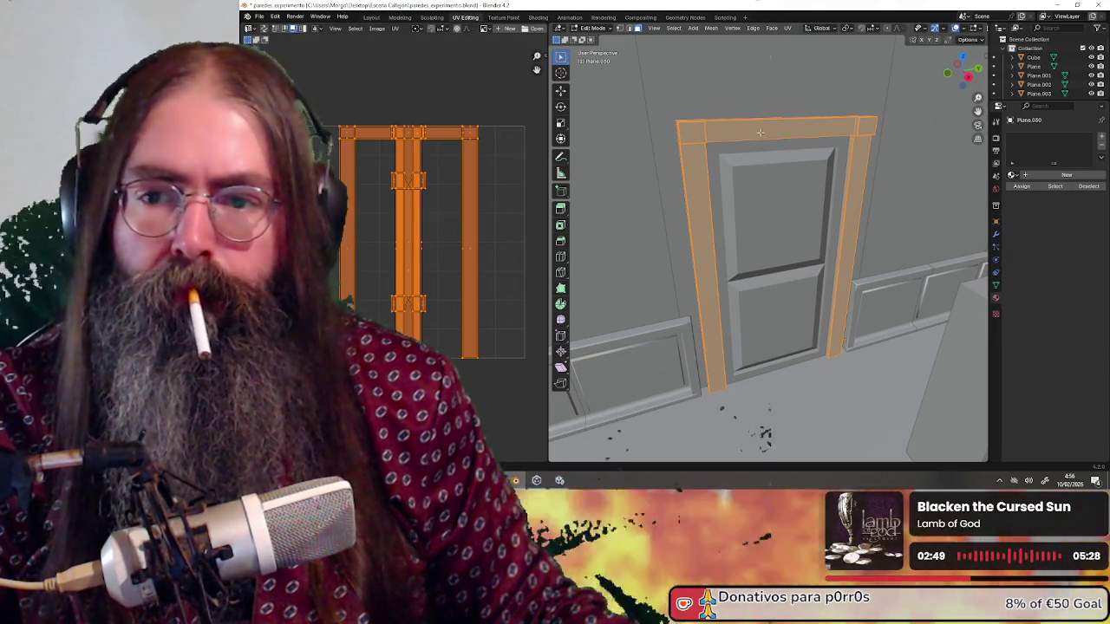
Select the door-frame face strips and grow the selection to all neighbouring faces.
{"action": "mouse_move", "coordinate": [692, 93]}
{"action": "left_mouse_down"}
{"action": "mouse_move", "coordinate": [814, 90]}
{"action": "mouse_move", "coordinate": [718, 107]}
{"action": "left_mouse_up"}
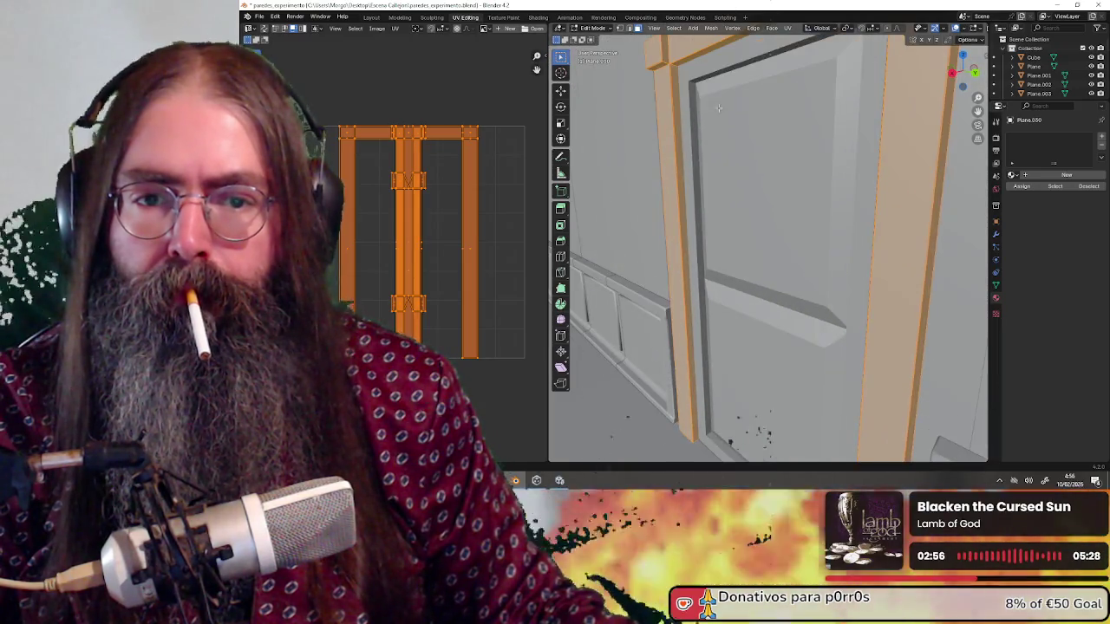
{"action": "left_click", "coordinate": [674, 71]}
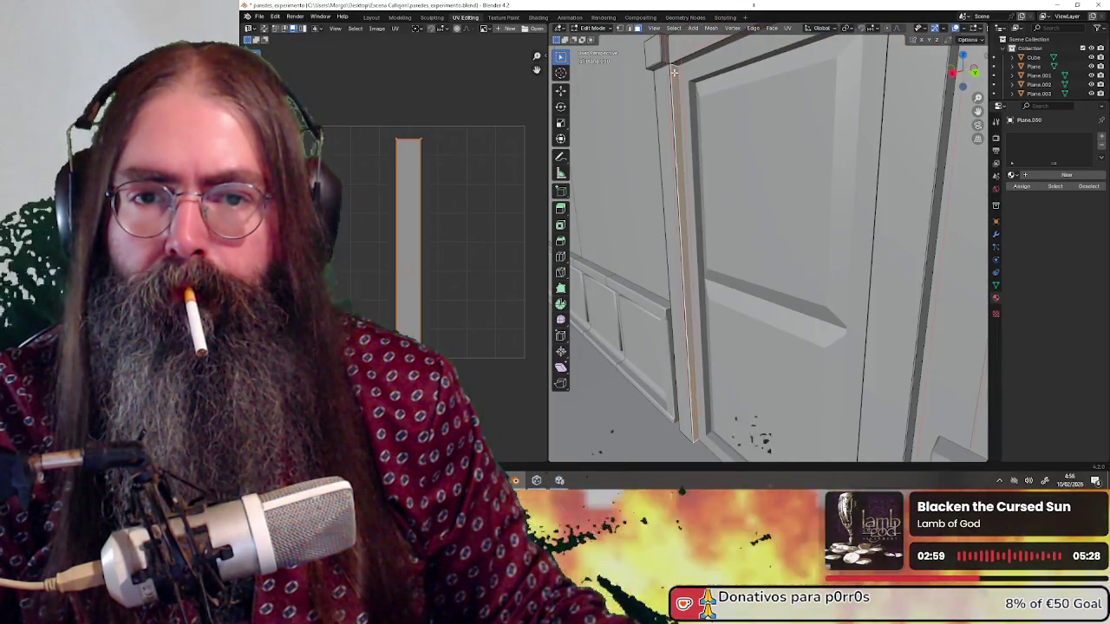
{"action": "left_click", "coordinate": [691, 57], "text": "shift"}
{"action": "left_click_drag", "start_coordinate": [691, 57], "coordinate": [818, 107]}
{"action": "left_click", "coordinate": [863, 111], "text": "shift"}
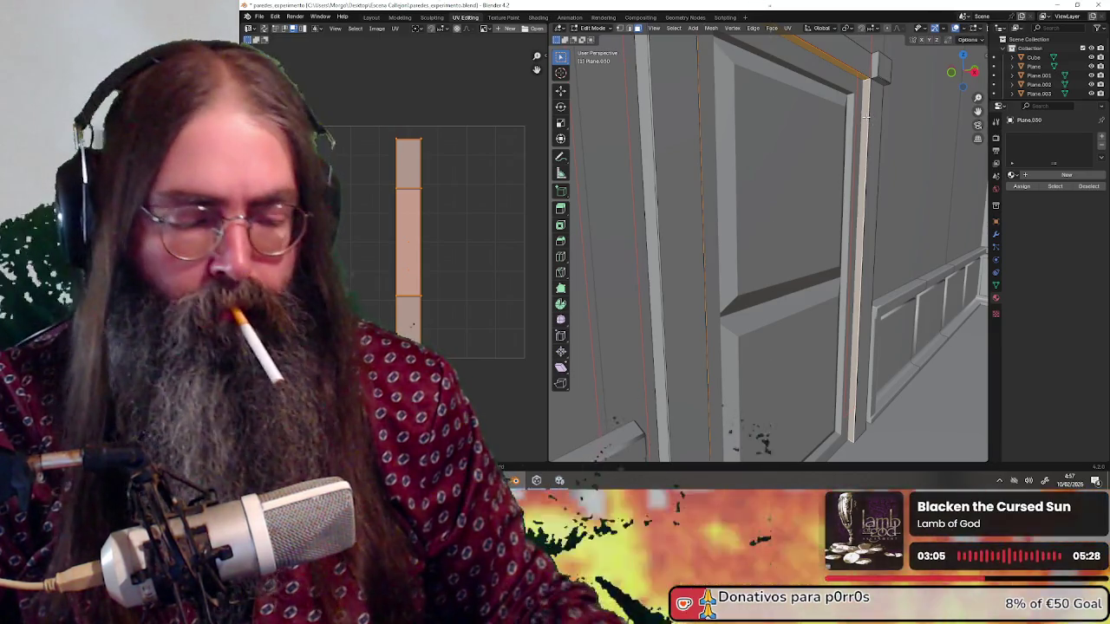
{"action": "key", "text": "ctrl+KP_Add"}
Move the selected door-frame UV islands over to the left in the UV layout.
{"action": "mouse_move", "coordinate": [852, 149]}
{"action": "left_mouse_down"}
{"action": "mouse_move", "coordinate": [655, 157]}
{"action": "mouse_move", "coordinate": [802, 167]}
{"action": "left_mouse_up"}
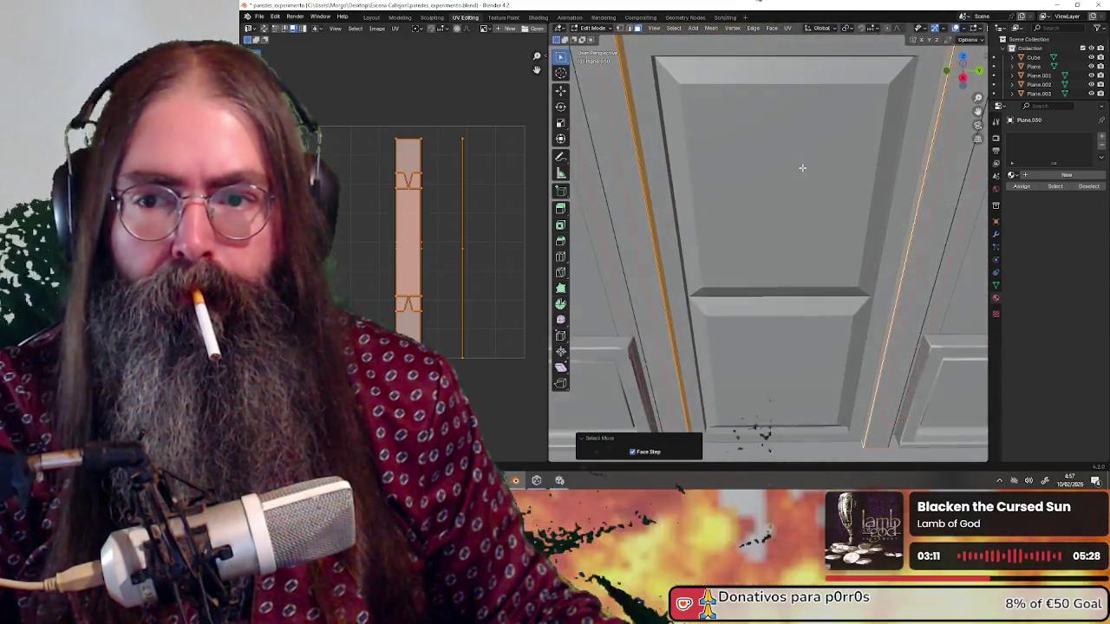
{"action": "scroll", "coordinate": [725, 181], "scroll_direction": "down", "scroll_amount": 3}
{"action": "scroll", "coordinate": [451, 239], "scroll_direction": "down", "scroll_amount": 1}
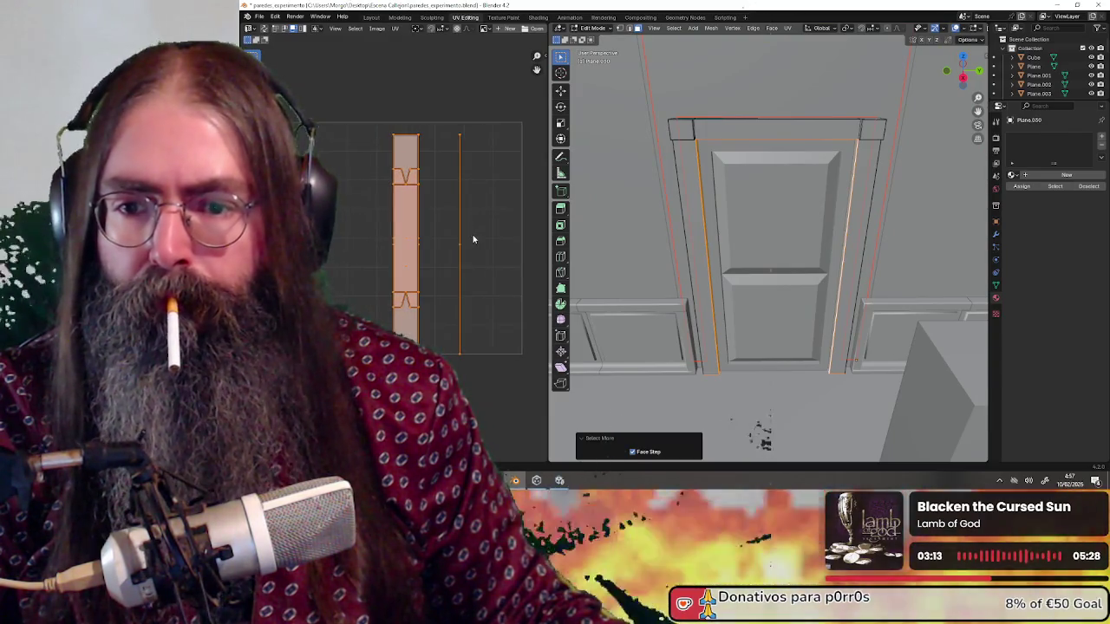
{"action": "key", "text": "g"}
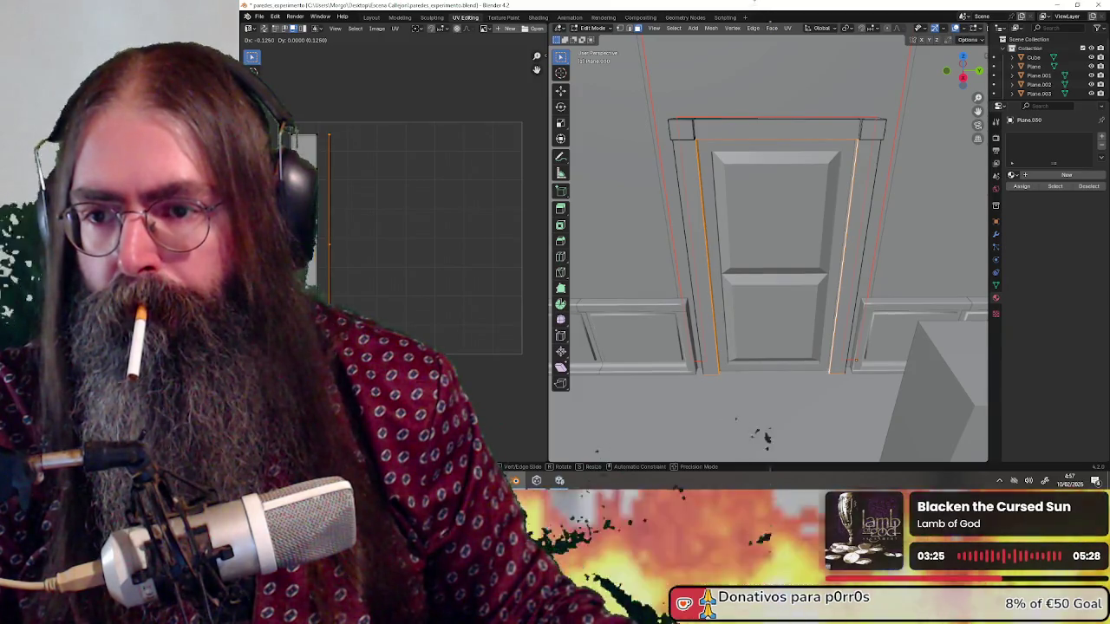
{"action": "left_click_drag", "start_coordinate": [711, 210], "coordinate": [736, 192]}
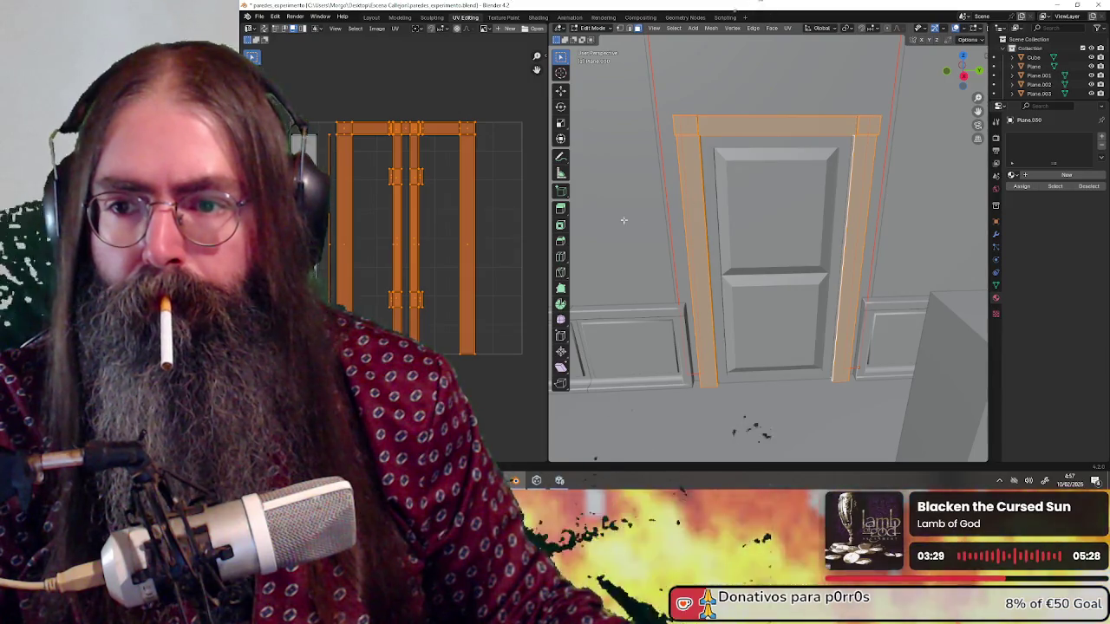
Clear the door-frame selection and pick a top corner face, undoing a trial selection growth.
{"action": "scroll", "coordinate": [486, 208], "scroll_direction": "right", "scroll_amount": 2}
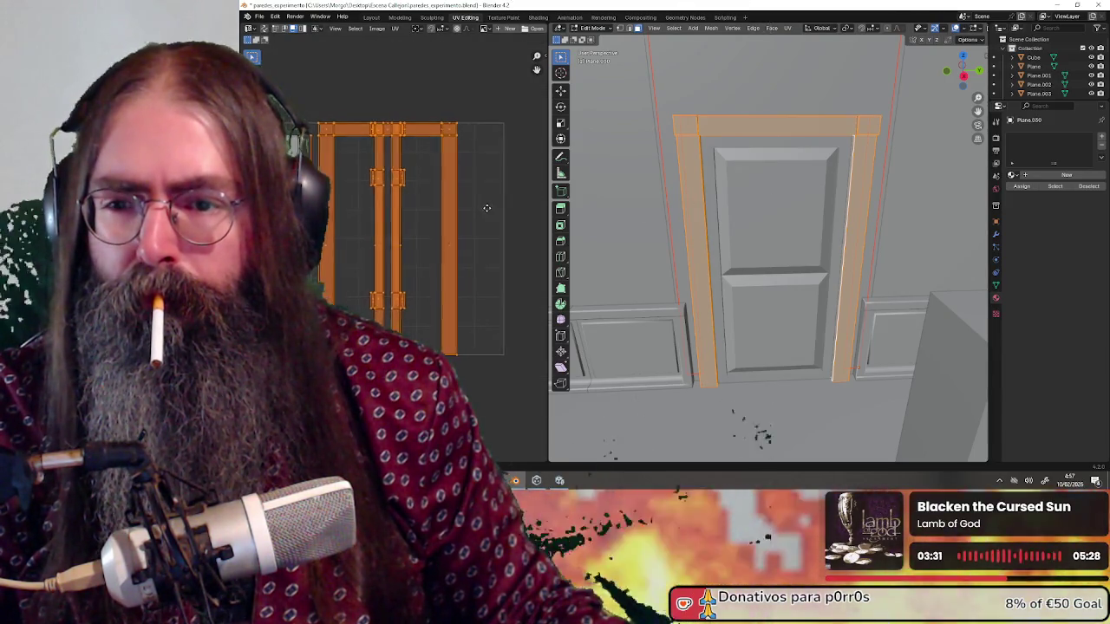
{"action": "scroll", "coordinate": [464, 204], "scroll_direction": "left", "scroll_amount": 2}
{"action": "left_click", "coordinate": [419, 179]}
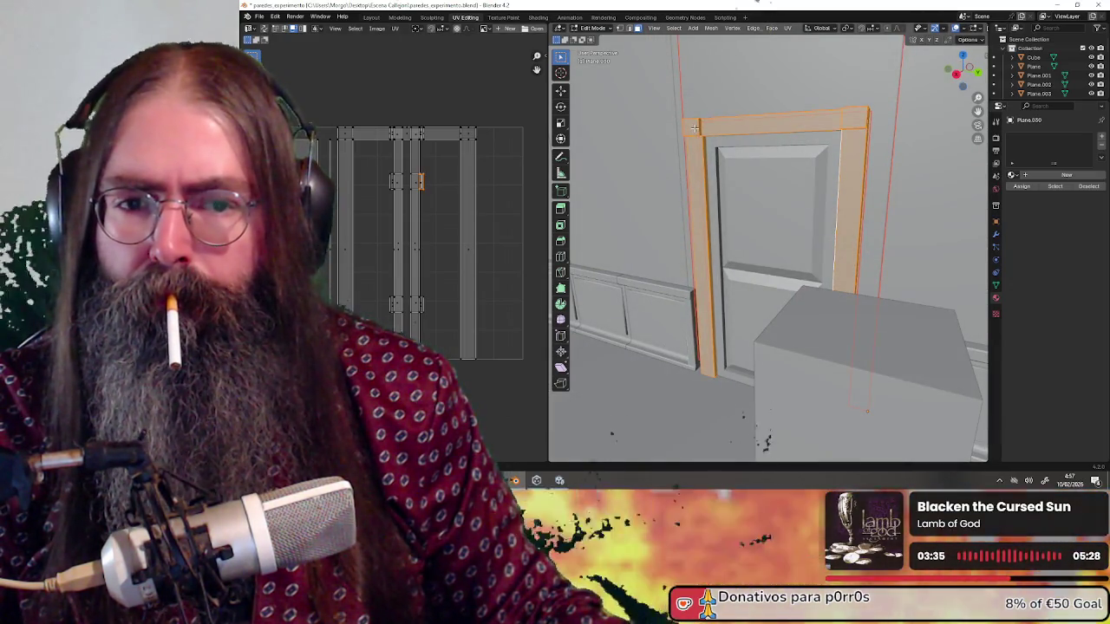
{"action": "key", "text": "alt+a"}
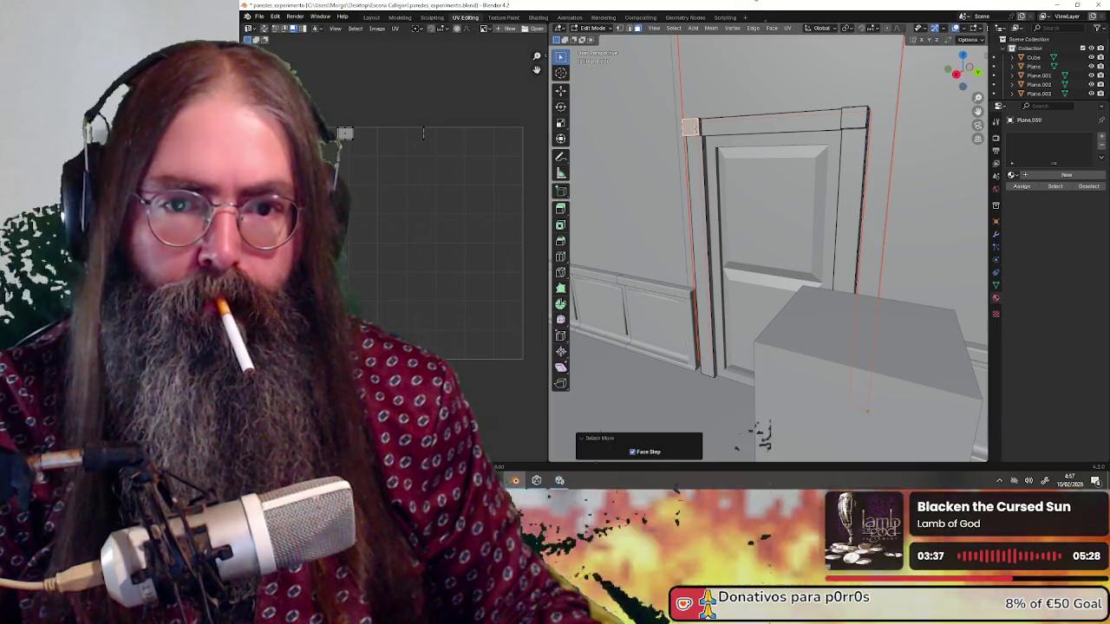
{"action": "left_click_drag", "start_coordinate": [694, 128], "coordinate": [782, 164]}
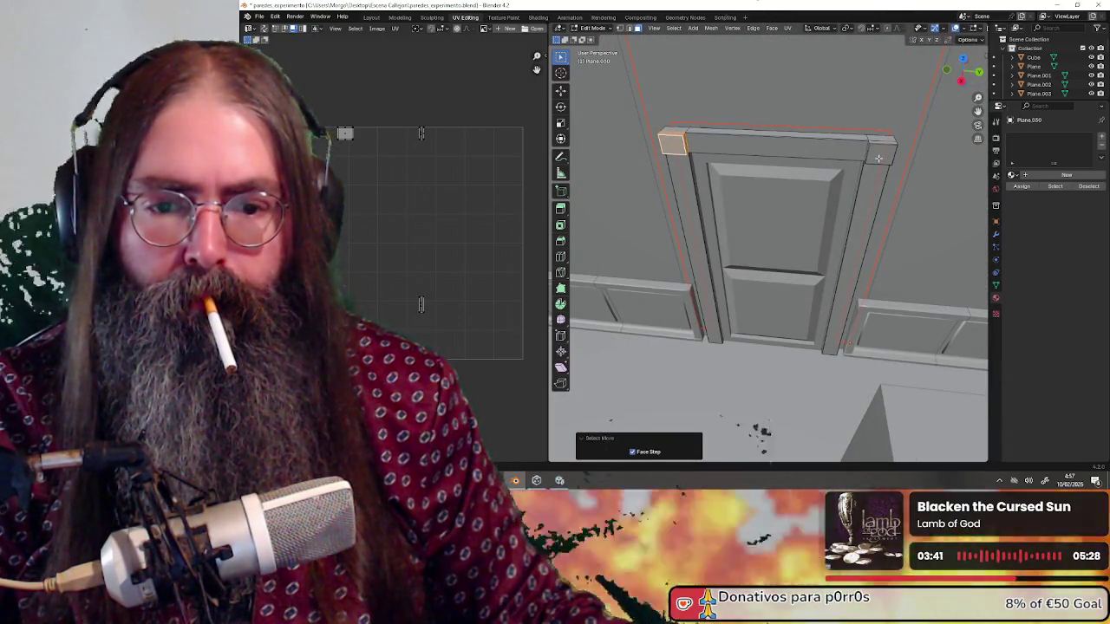
{"action": "left_click", "coordinate": [878, 158], "text": "shift"}
{"action": "key", "text": "ctrl+KP_Add"}
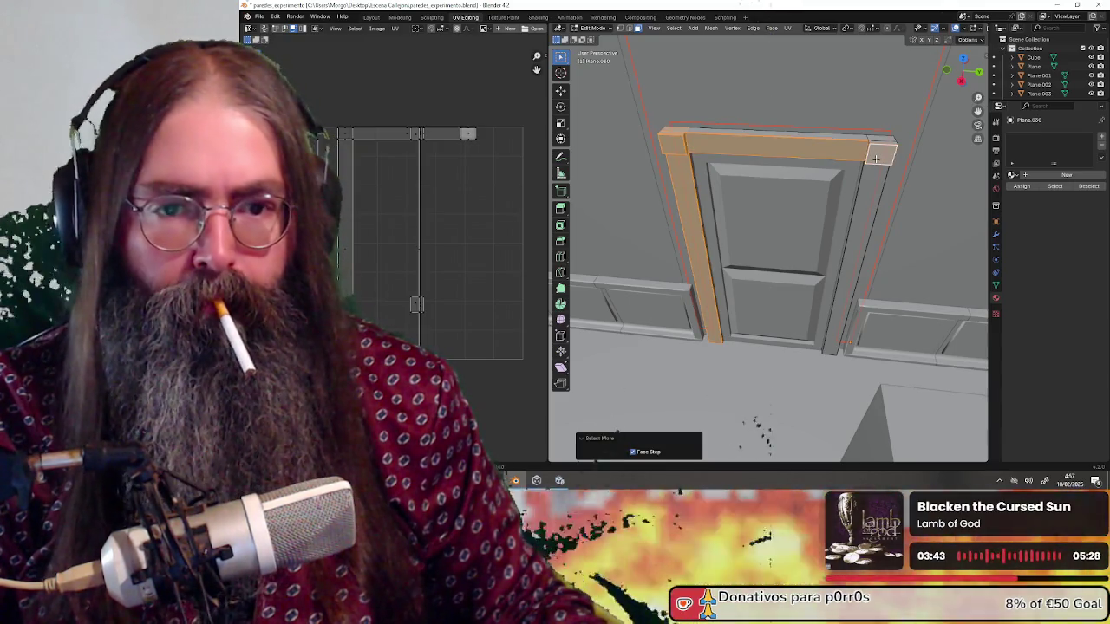
{"action": "key", "text": "ctrl+z"}
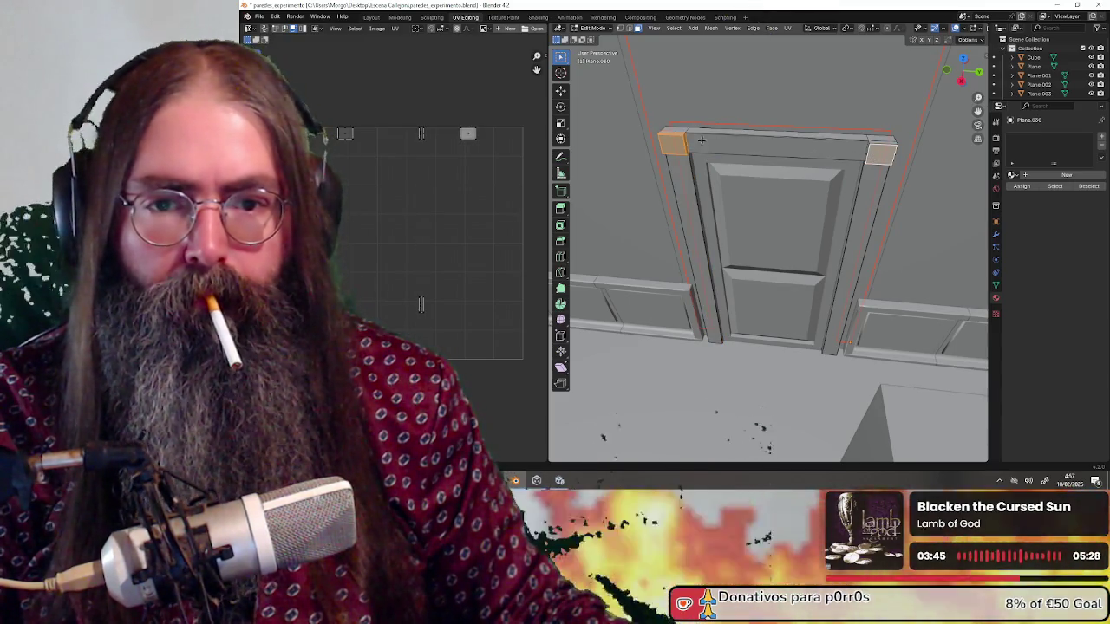
Select both top corner faces of the frame, making the right one active.
{"action": "left_click", "coordinate": [671, 140]}
{"action": "left_click", "coordinate": [884, 160], "text": "shift"}
{"action": "left_click_drag", "start_coordinate": [883, 159], "coordinate": [684, 136]}
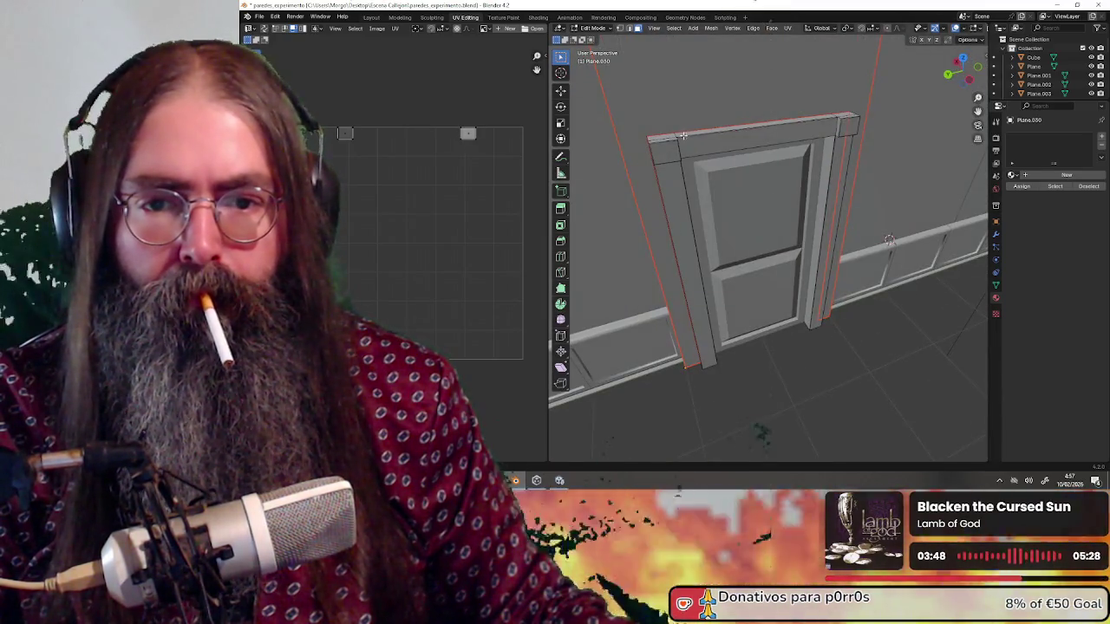
{"action": "left_click", "coordinate": [847, 128], "text": "shift"}
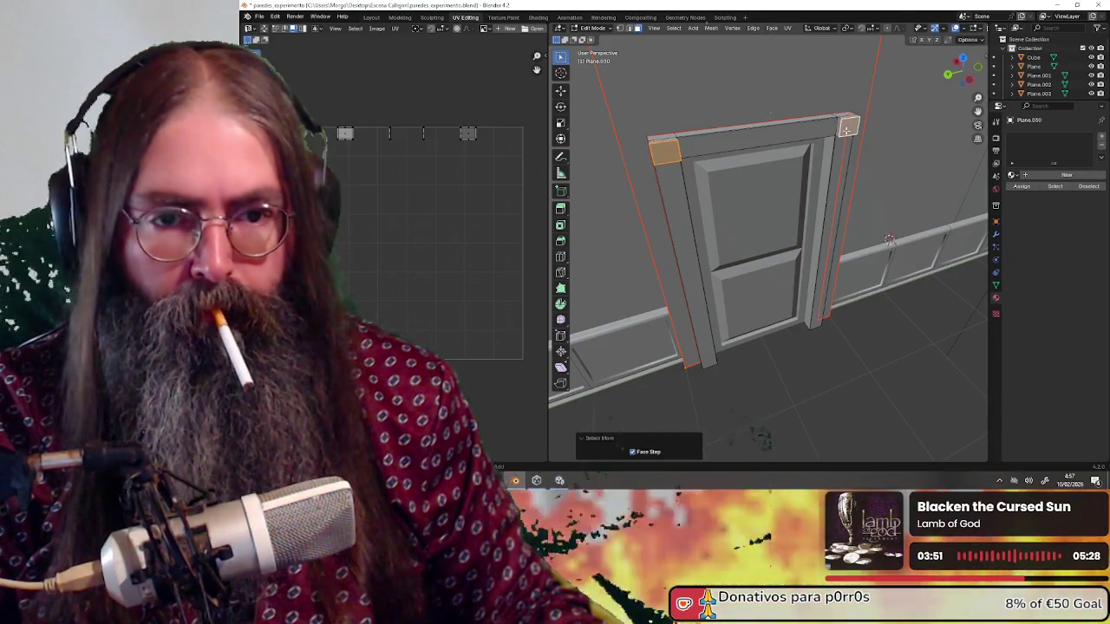
{"action": "mouse_move", "coordinate": [637, 129]}
{"action": "left_mouse_down"}
{"action": "mouse_move", "coordinate": [611, 130]}
{"action": "mouse_move", "coordinate": [671, 113]}
{"action": "left_mouse_up"}
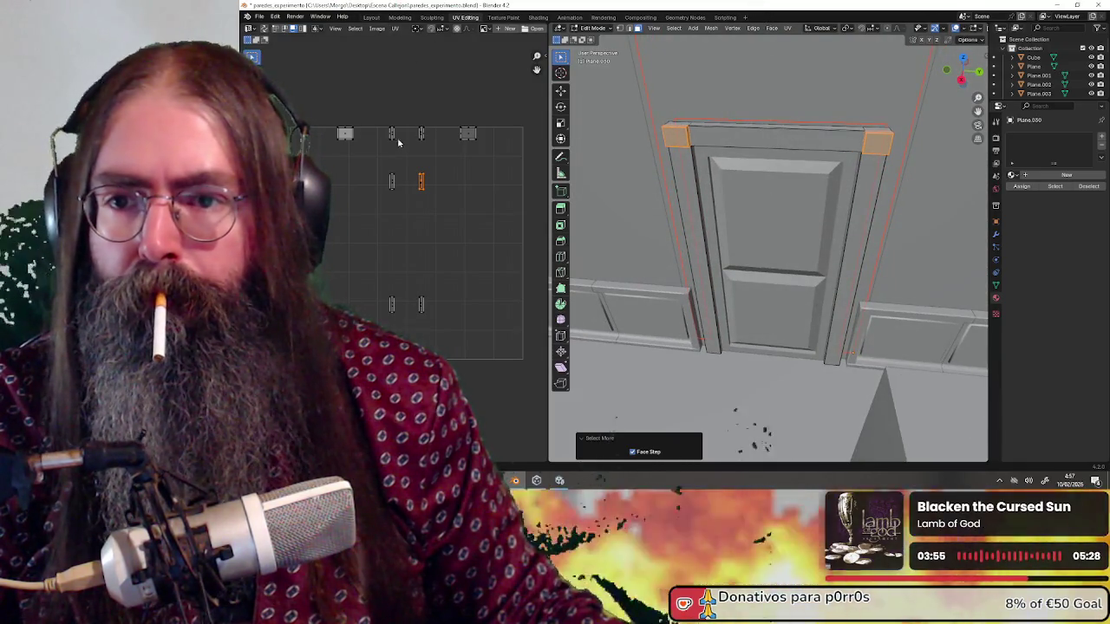
{"action": "left_click_drag", "start_coordinate": [413, 151], "coordinate": [428, 151]}
{"action": "left_click", "coordinate": [395, 29]}
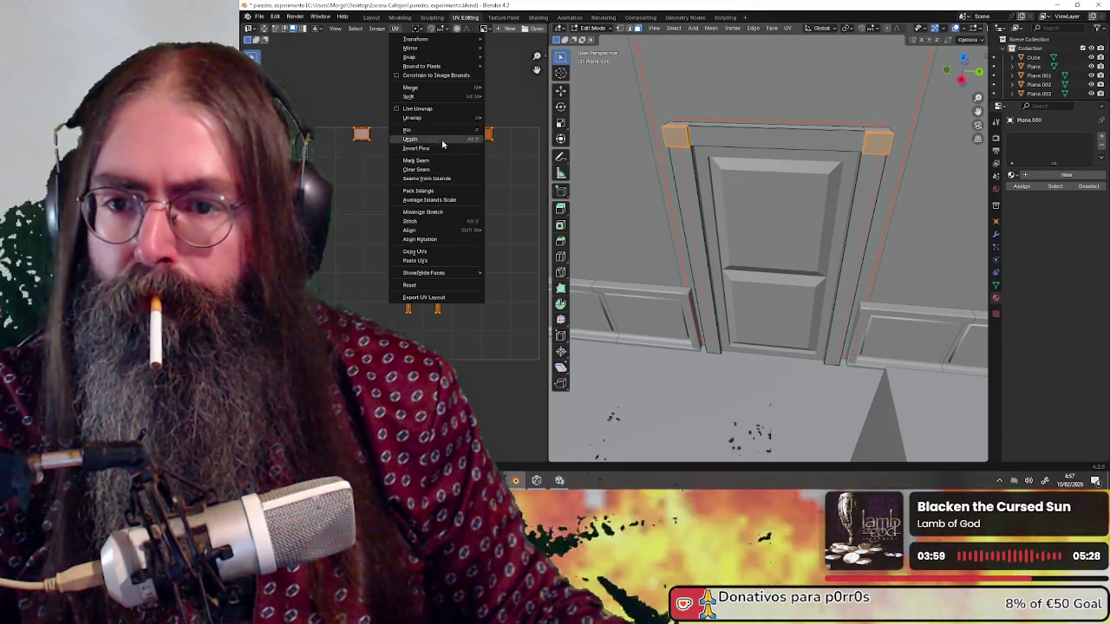
Unwrap the two corner faces with Follow Active Quads.
{"action": "mouse_move", "coordinate": [442, 118]}
{"action": "left_click", "coordinate": [513, 148]}
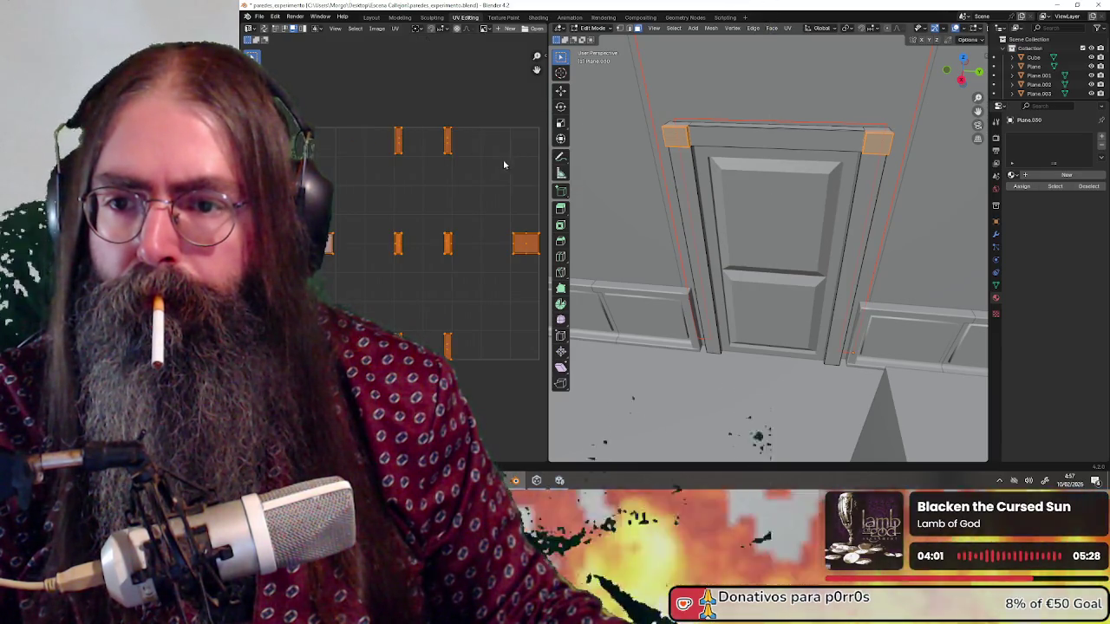
{"action": "scroll", "coordinate": [455, 223], "scroll_direction": "down", "scroll_amount": 1}
{"action": "scroll", "coordinate": [403, 188], "scroll_direction": "up", "scroll_amount": 1}
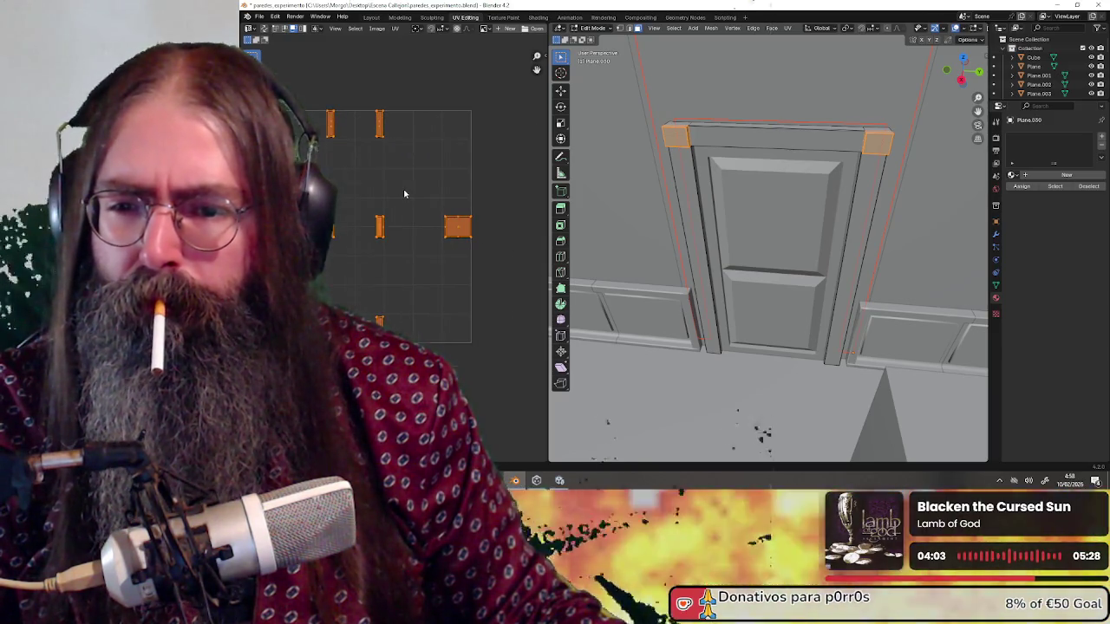
{"action": "scroll", "coordinate": [403, 188], "scroll_direction": "up", "scroll_amount": 3}
{"action": "scroll", "coordinate": [403, 191], "scroll_direction": "down", "scroll_amount": 3}
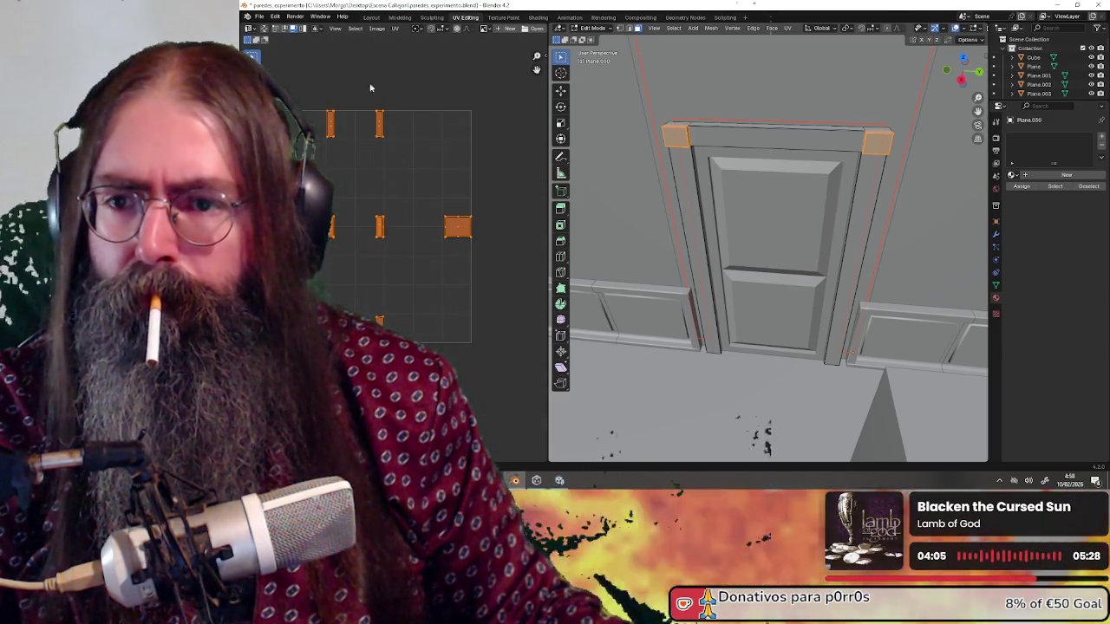
Pack all the UV islands, then select the whole door frame with L.
{"action": "left_click", "coordinate": [397, 27]}
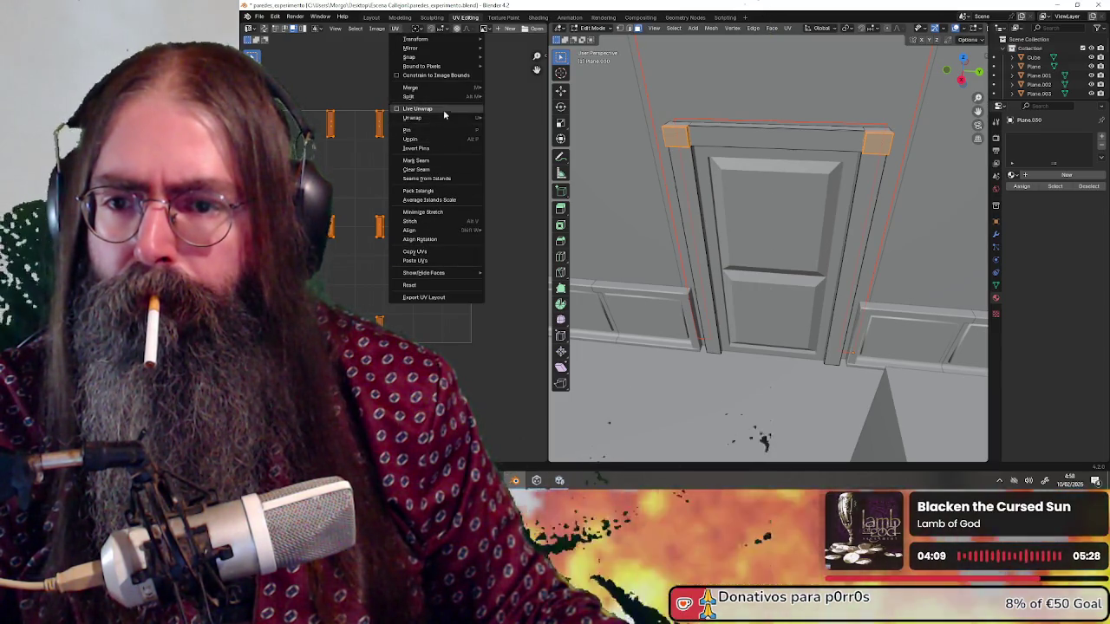
{"action": "left_click", "coordinate": [446, 191]}
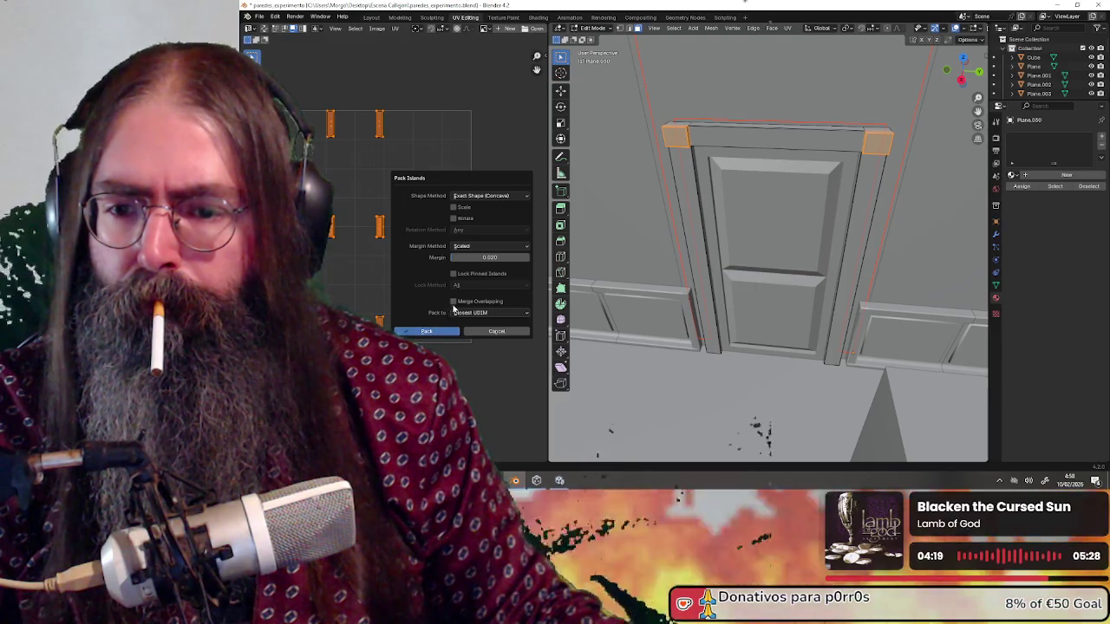
{"action": "left_click", "coordinate": [442, 331]}
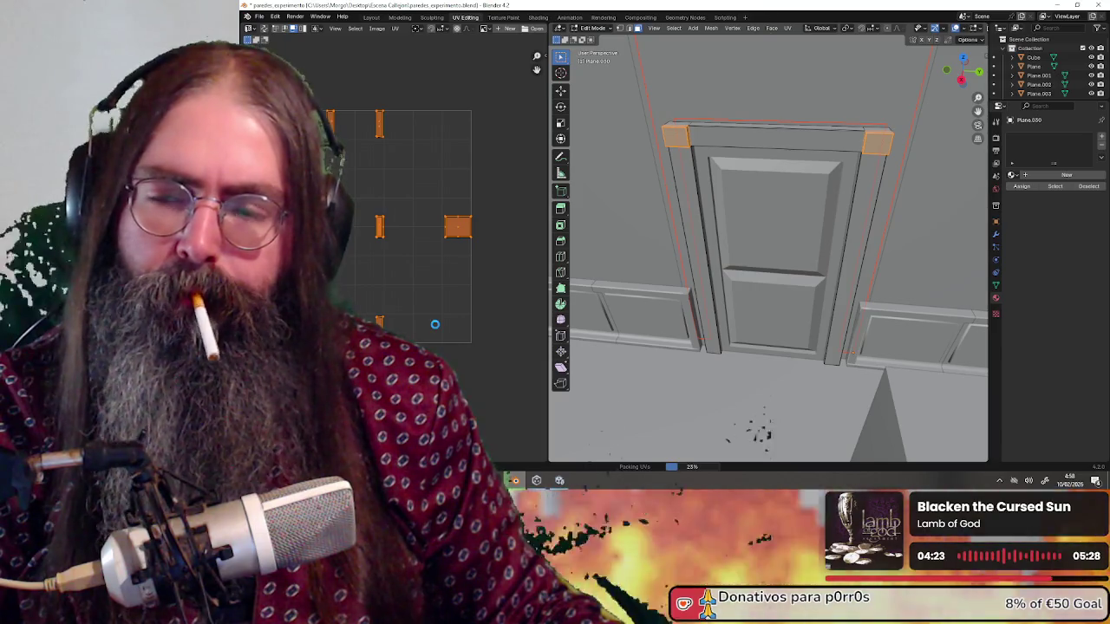
{"action": "scroll", "coordinate": [387, 296], "scroll_direction": "left", "scroll_amount": 3}
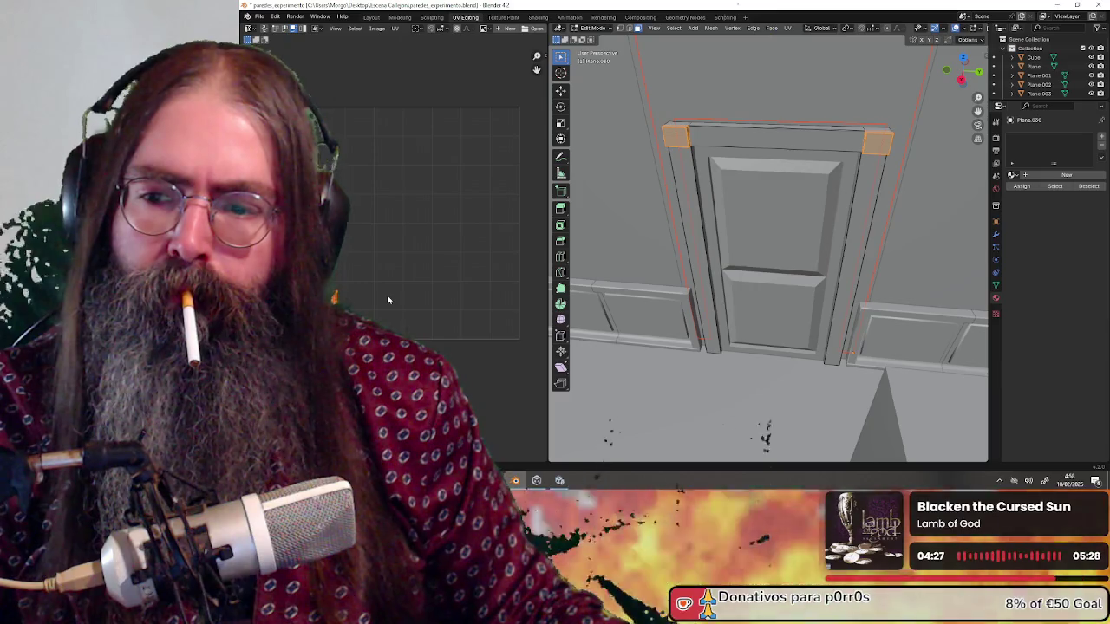
{"action": "mouse_move", "coordinate": [694, 165]}
{"action": "left_mouse_down"}
{"action": "mouse_move", "coordinate": [723, 142]}
{"action": "mouse_move", "coordinate": [815, 154]}
{"action": "mouse_move", "coordinate": [747, 152]}
{"action": "left_mouse_up"}
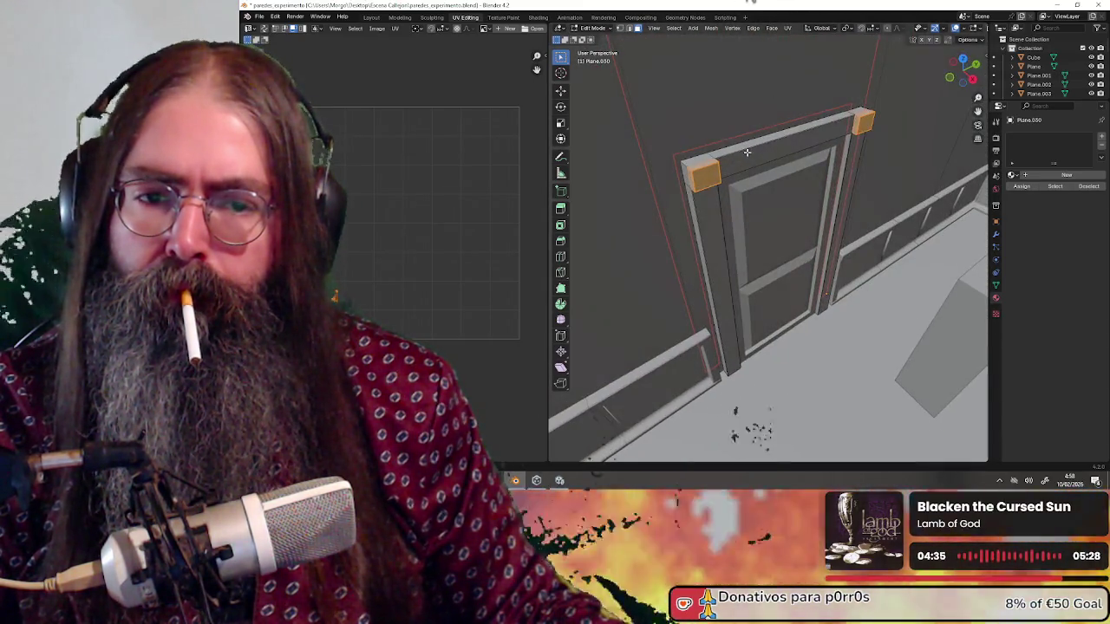
{"action": "key", "text": "l"}
{"action": "scroll", "coordinate": [395, 154], "scroll_direction": "up", "scroll_amount": 1}
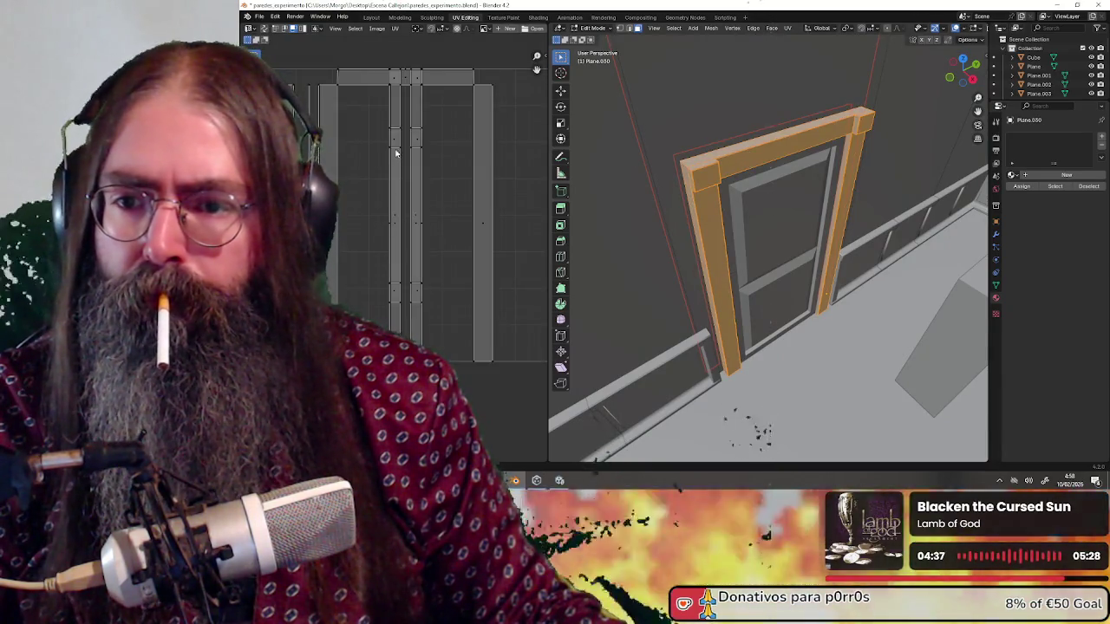
{"action": "key", "text": "l"}
{"action": "key", "text": "g"}
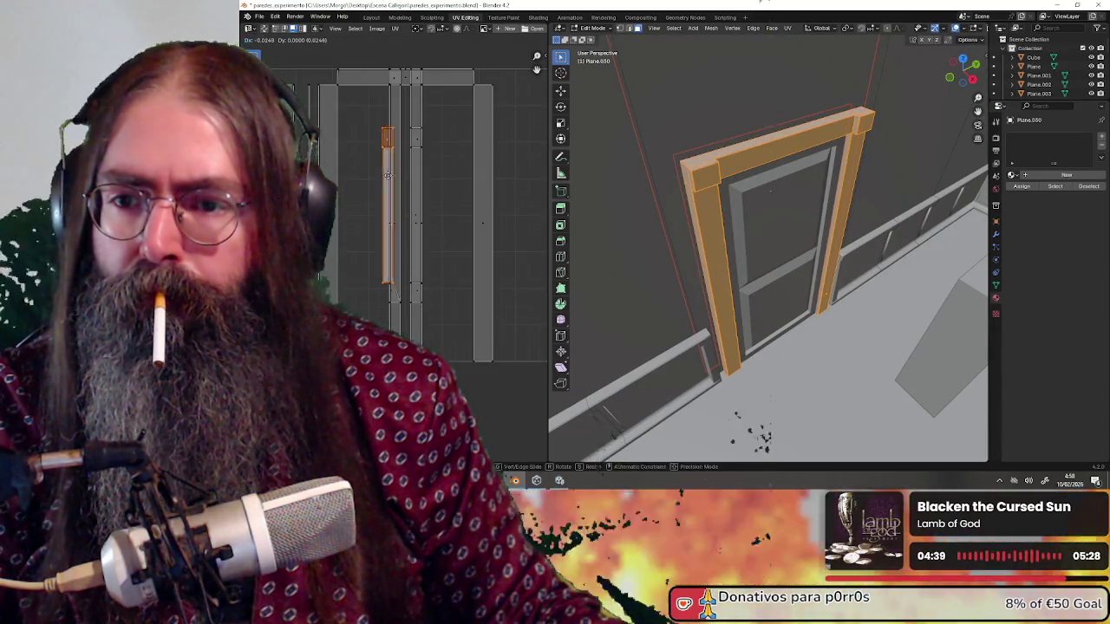
{"action": "left_click", "coordinate": [397, 295]}
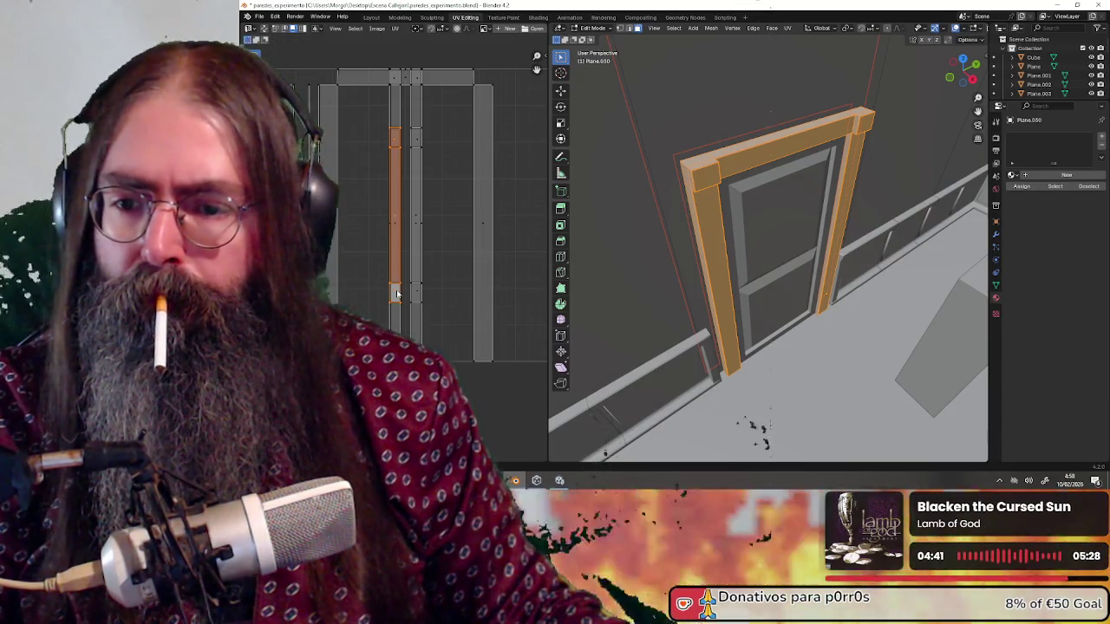
{"action": "left_click", "coordinate": [416, 295], "text": "shift"}
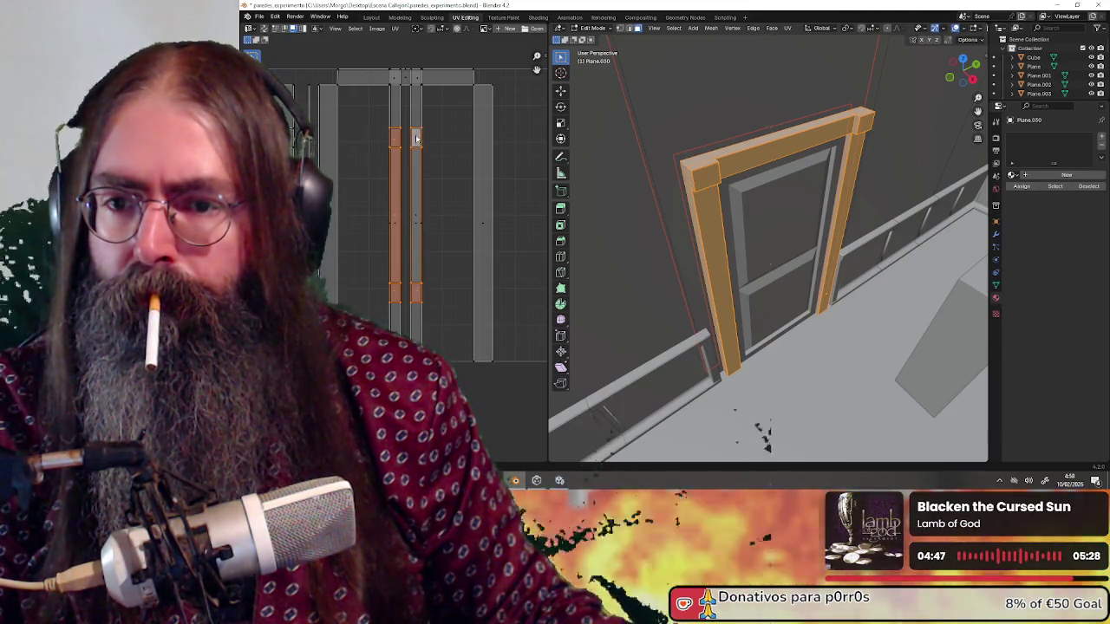
{"action": "left_click", "coordinate": [416, 218], "text": "shift"}
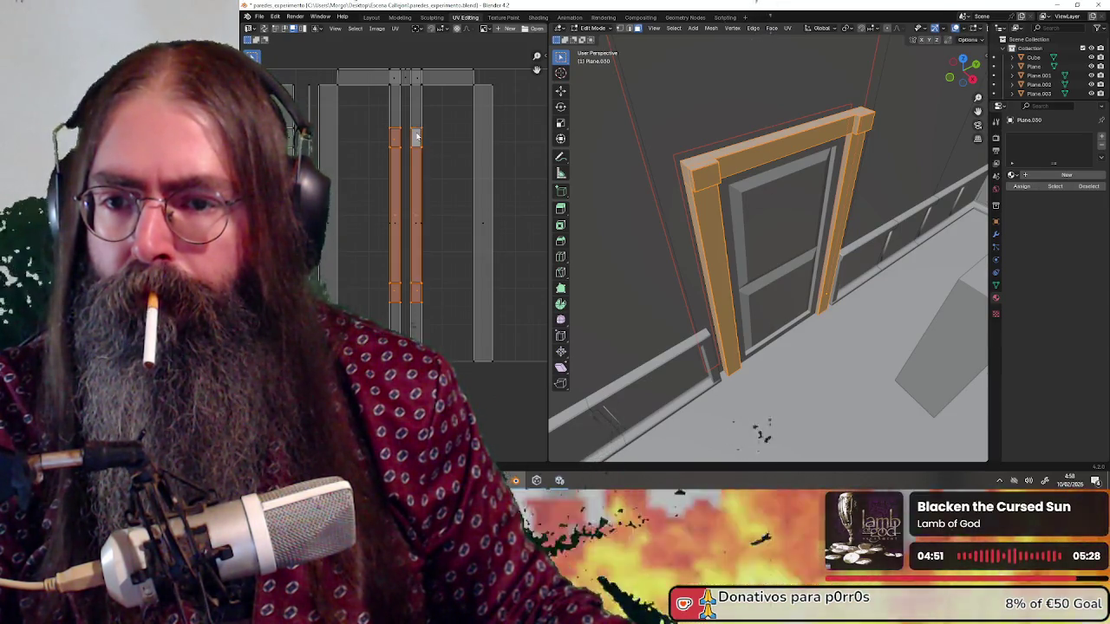
{"action": "key", "text": "g"}
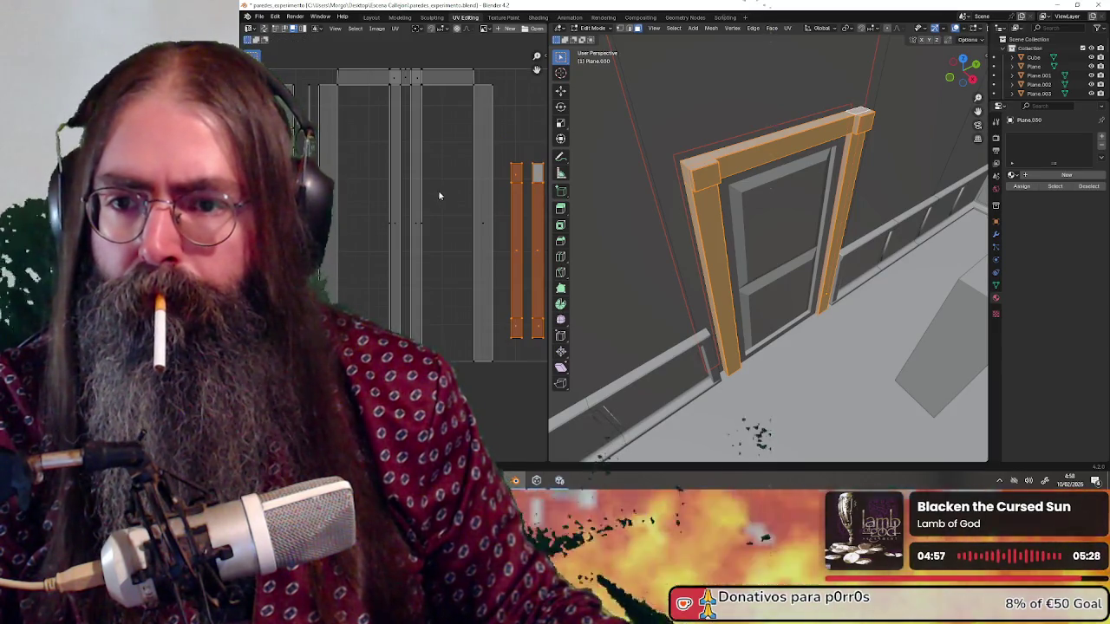
{"action": "scroll", "coordinate": [439, 196], "scroll_direction": "up", "scroll_amount": 2}
{"action": "left_click", "coordinate": [423, 113]}
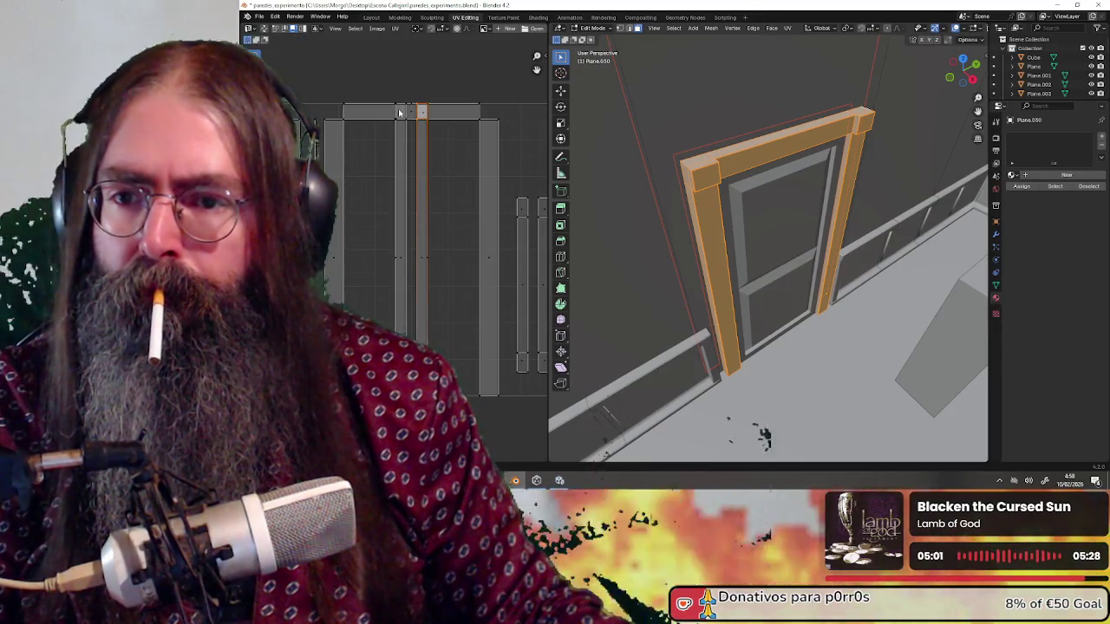
{"action": "key", "text": "g"}
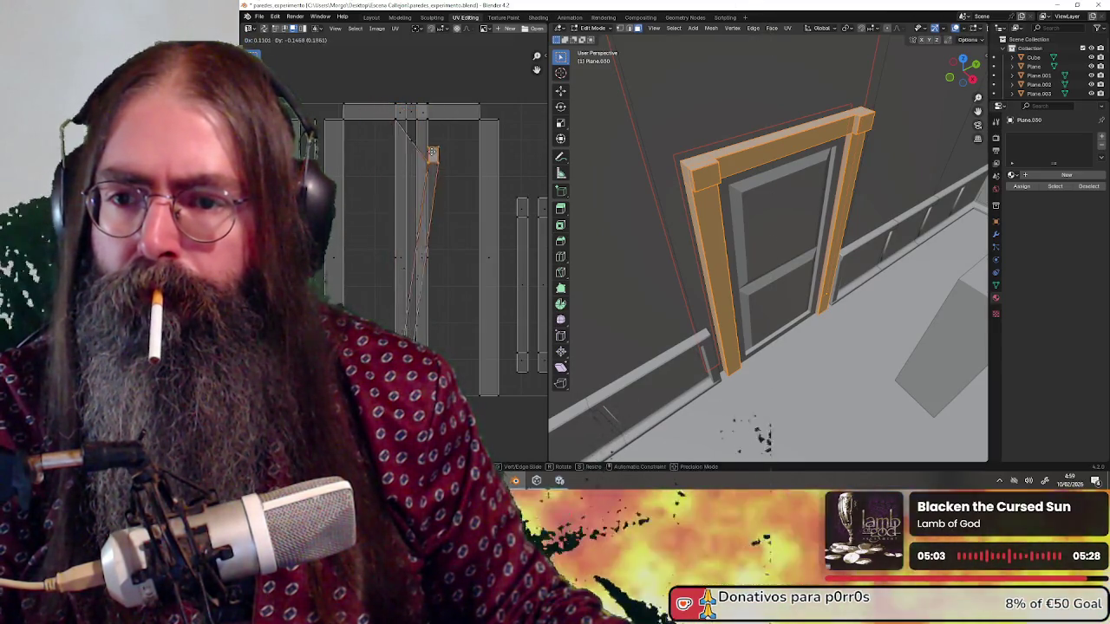
{"action": "right_click", "coordinate": [438, 150]}
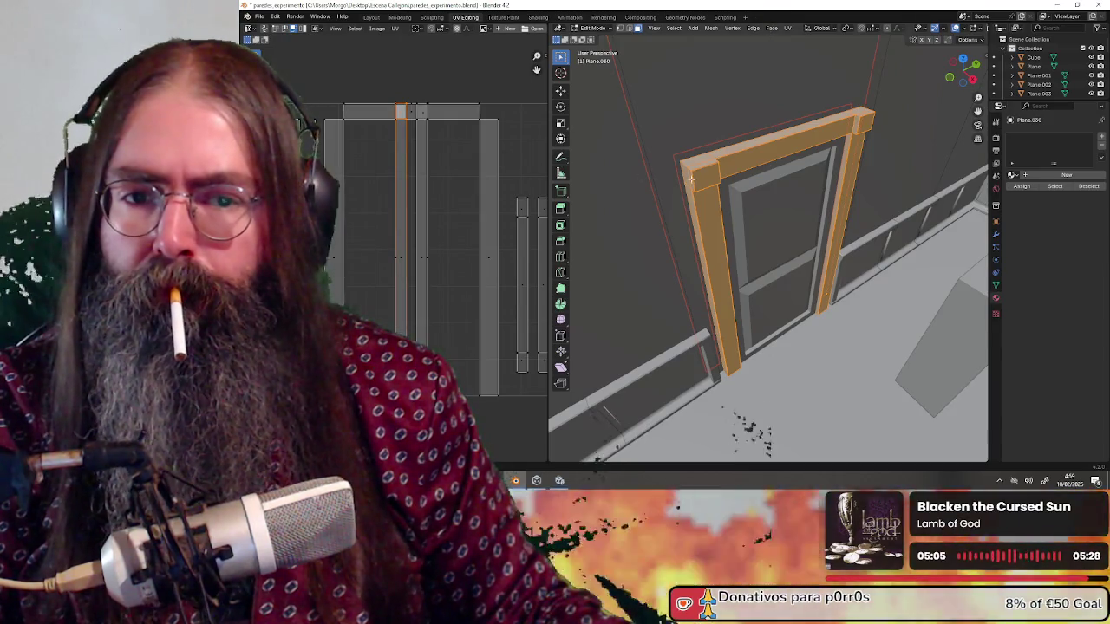
{"action": "left_click_drag", "start_coordinate": [619, 173], "coordinate": [464, 151]}
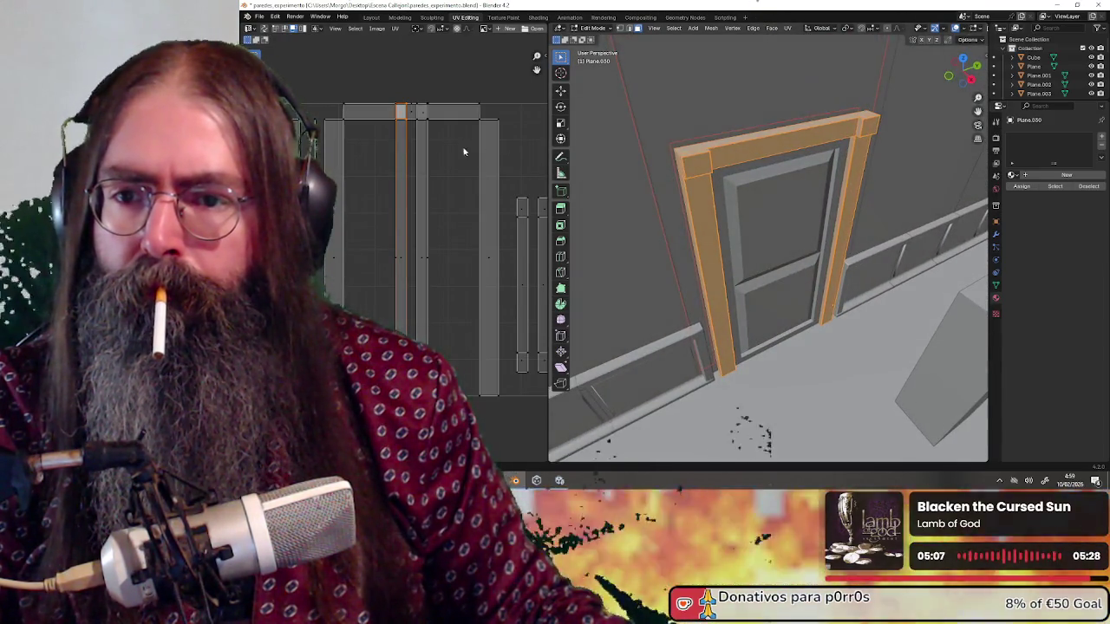
{"action": "scroll", "coordinate": [464, 151], "scroll_direction": "up", "scroll_amount": 2}
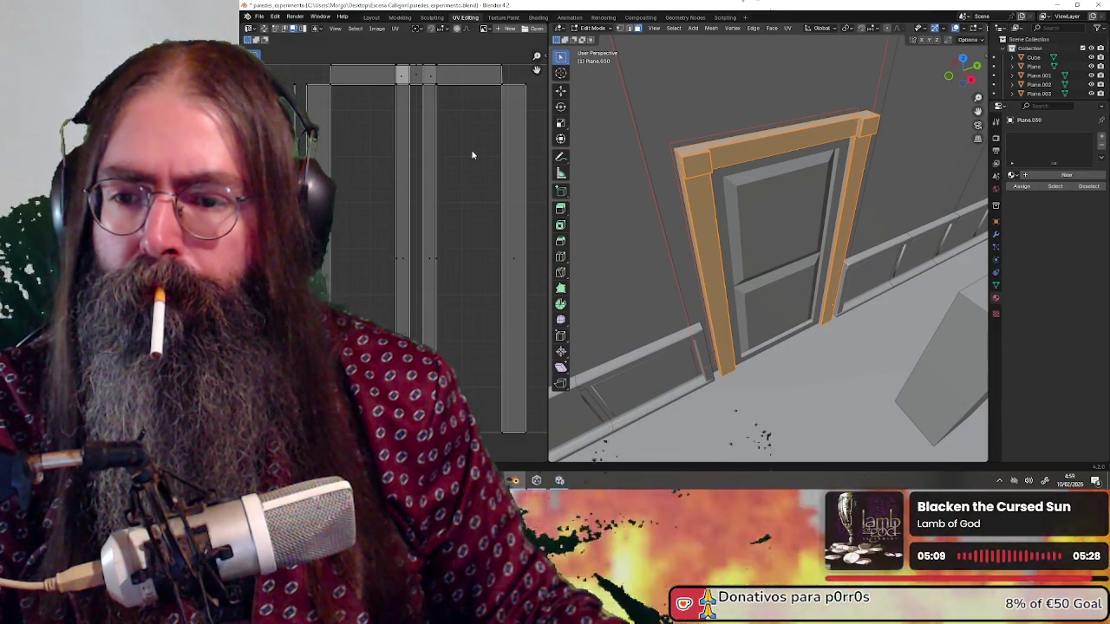
{"action": "scroll", "coordinate": [434, 182], "scroll_direction": "down", "scroll_amount": 3}
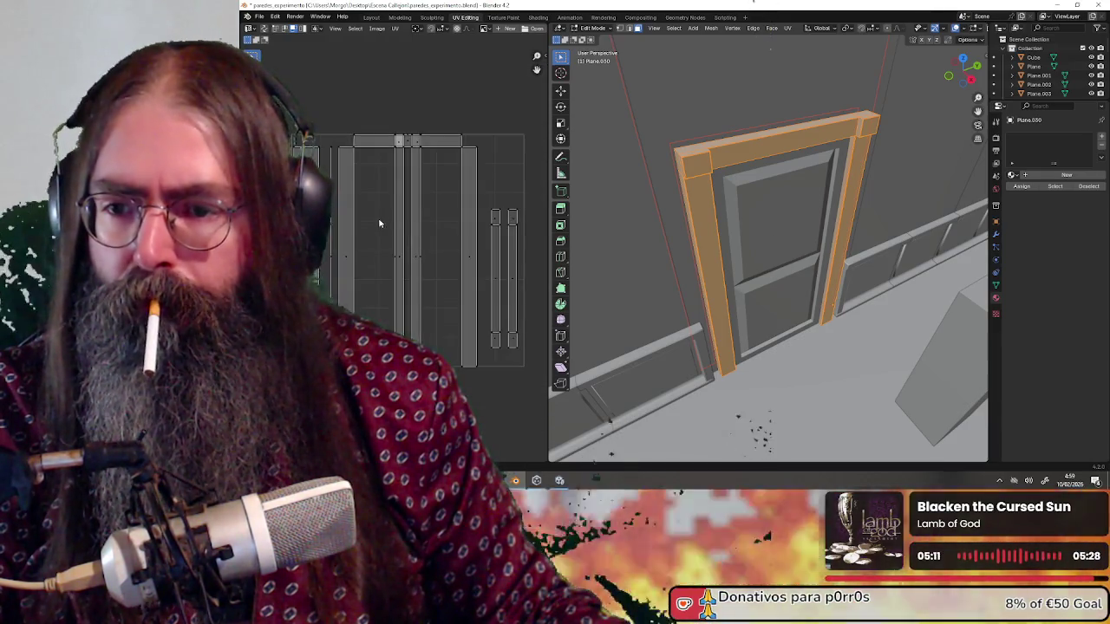
Select the top and right door-frame UV strips, cancelling a trial move.
{"action": "left_click", "coordinate": [346, 219]}
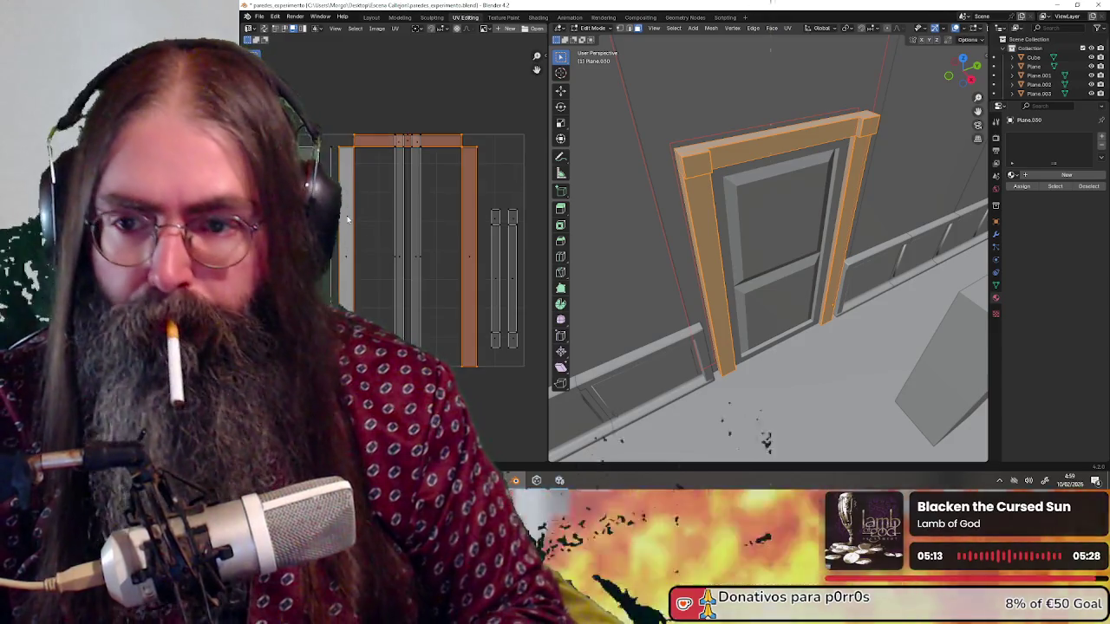
{"action": "key", "text": "g"}
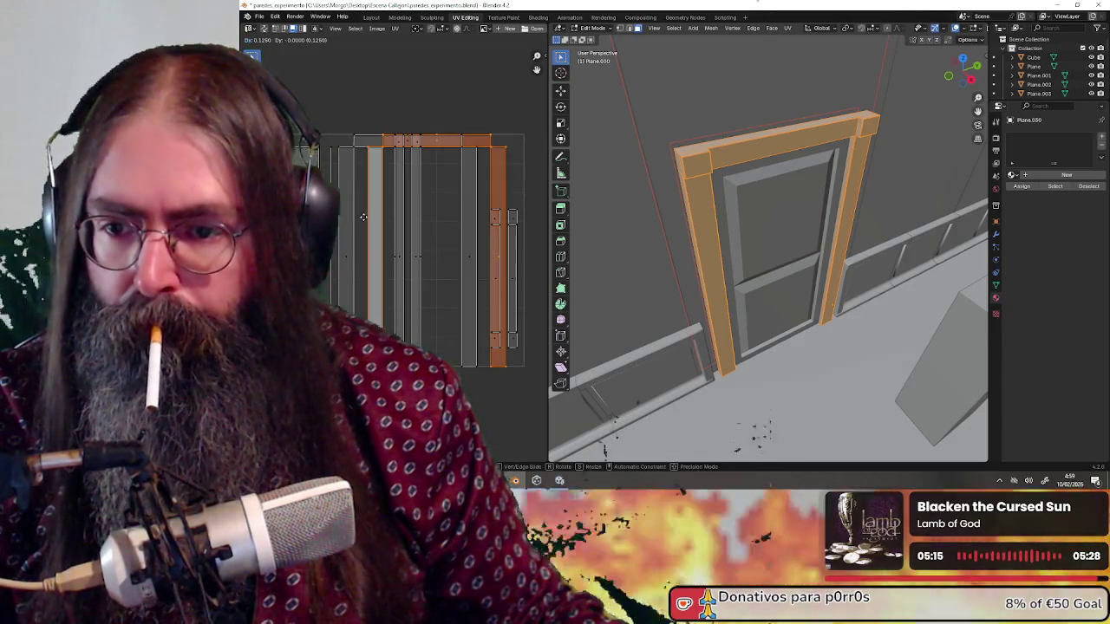
{"action": "key", "text": "Escape"}
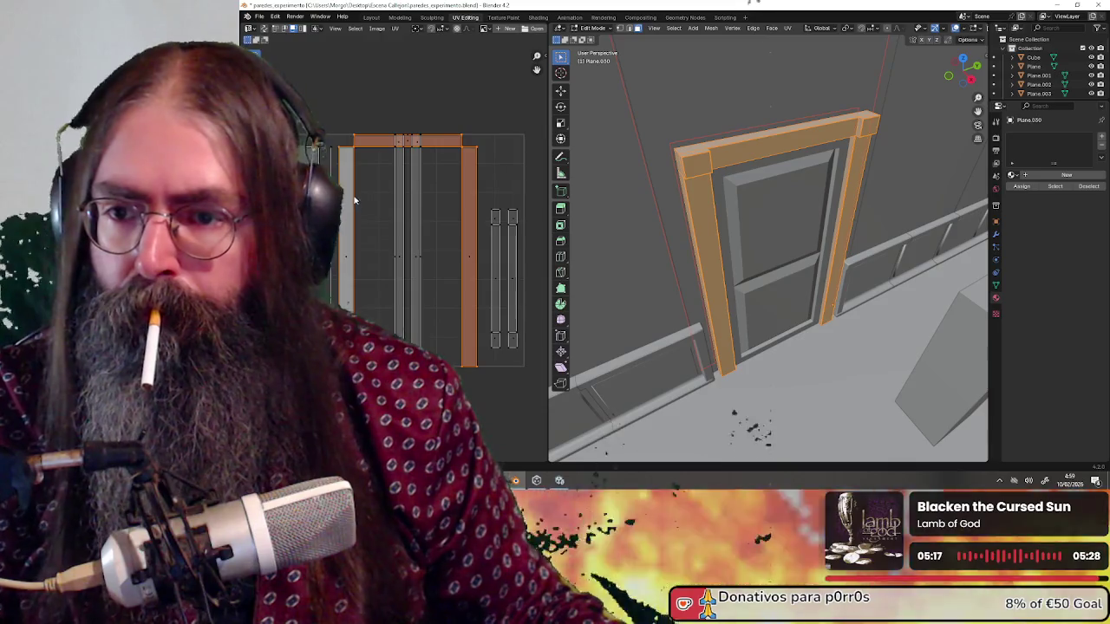
{"action": "scroll", "coordinate": [354, 200], "scroll_direction": "up", "scroll_amount": 2}
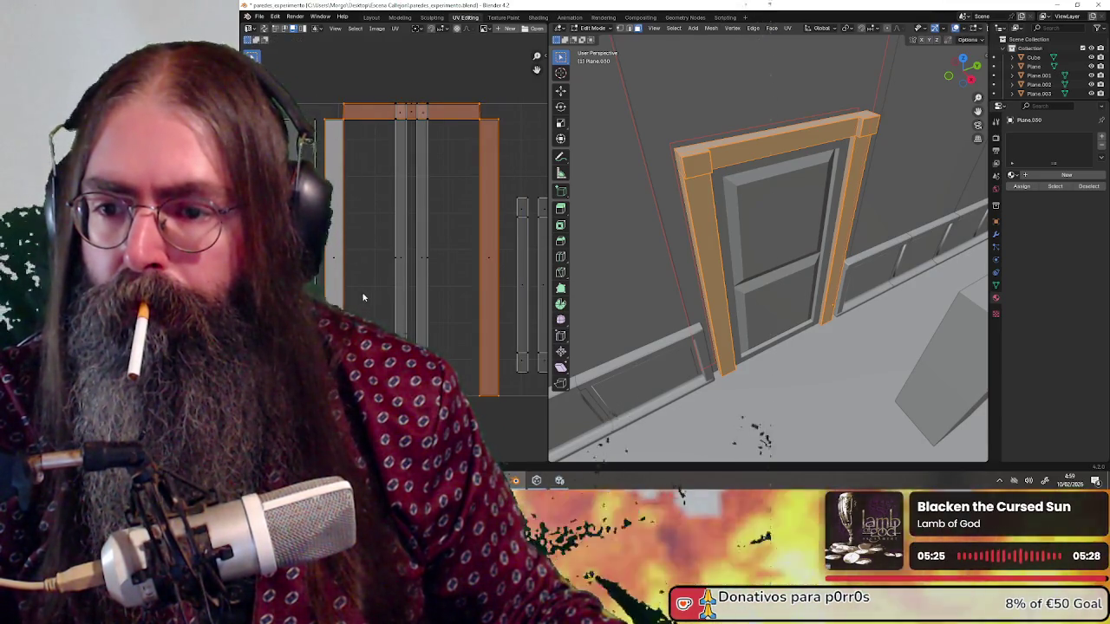
Add the left strip to the selection and test a 0.3 move, cancelling to keep positions.
{"action": "left_click", "coordinate": [328, 245], "text": "shift"}
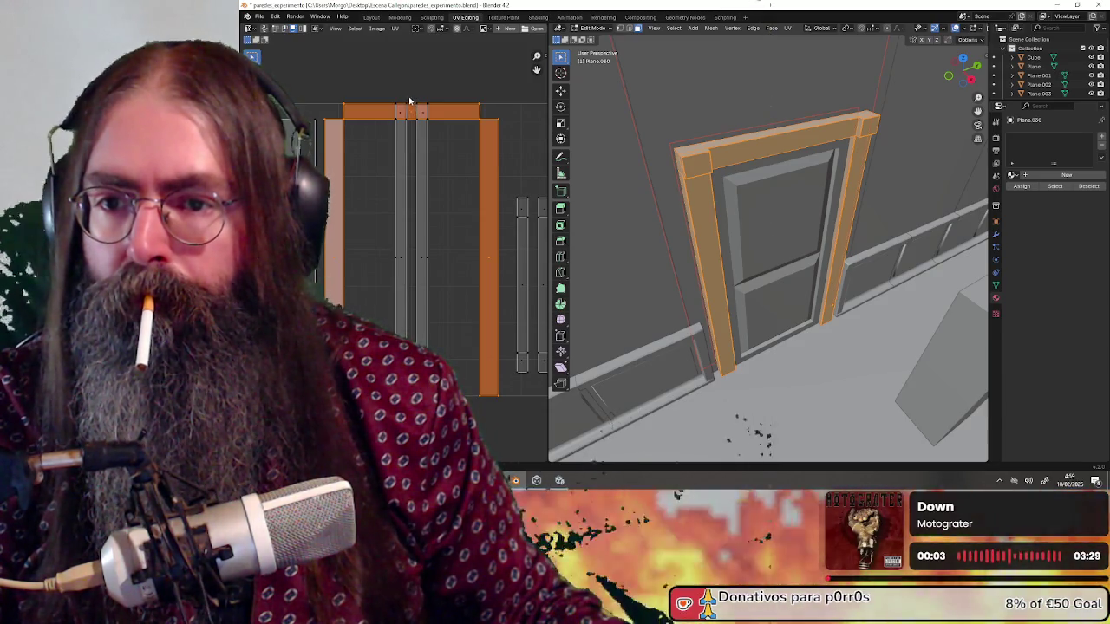
{"action": "key", "text": "g"}
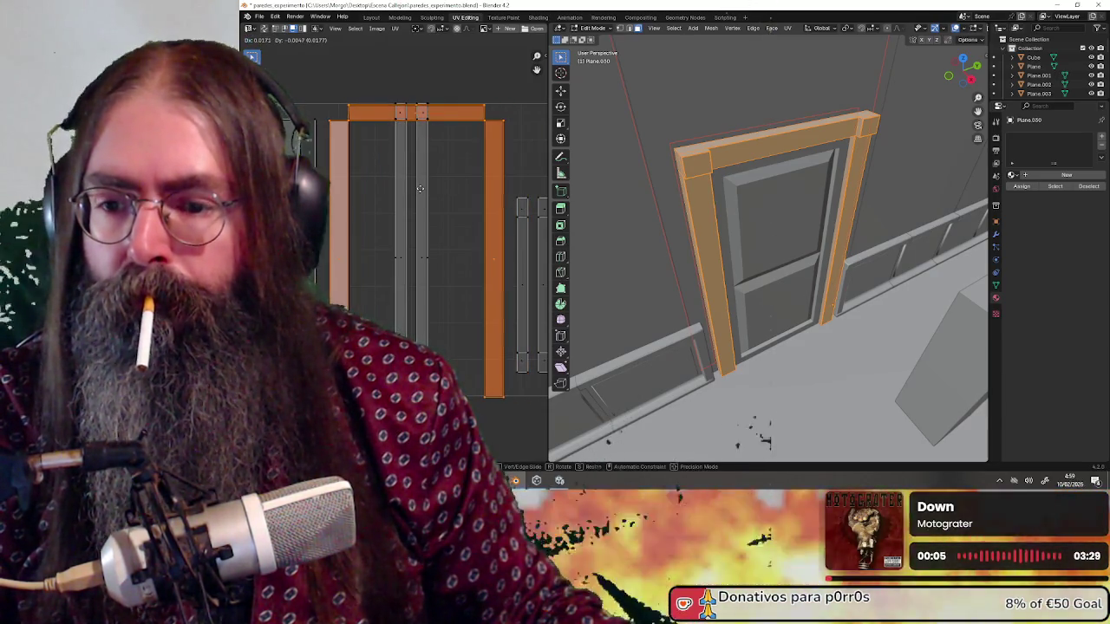
{"action": "right_click", "coordinate": [417, 189]}
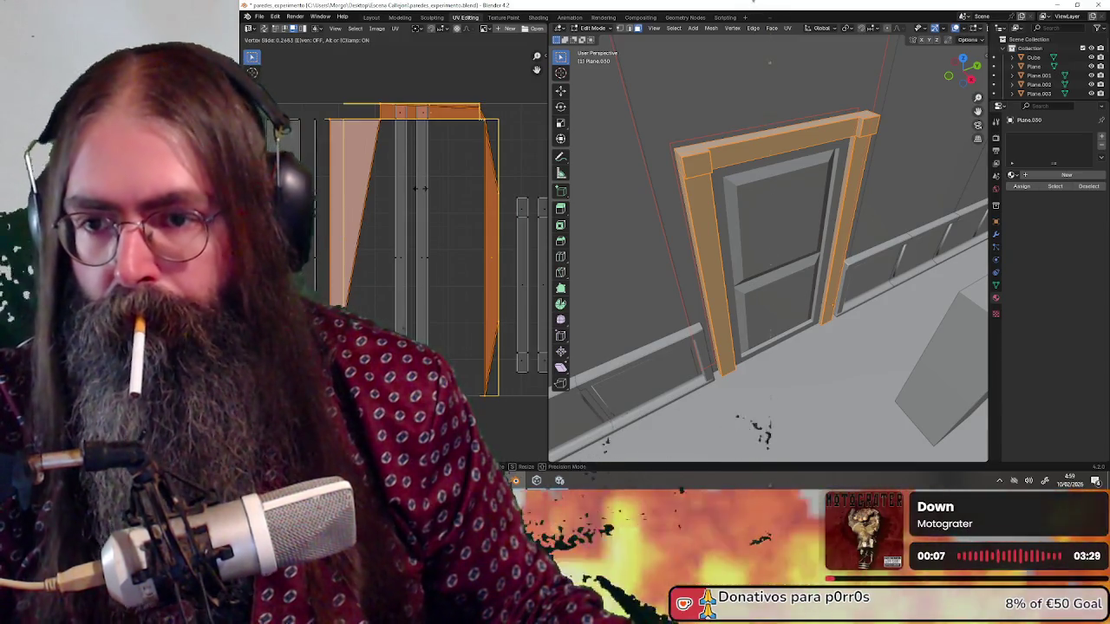
{"action": "key", "text": "g"}
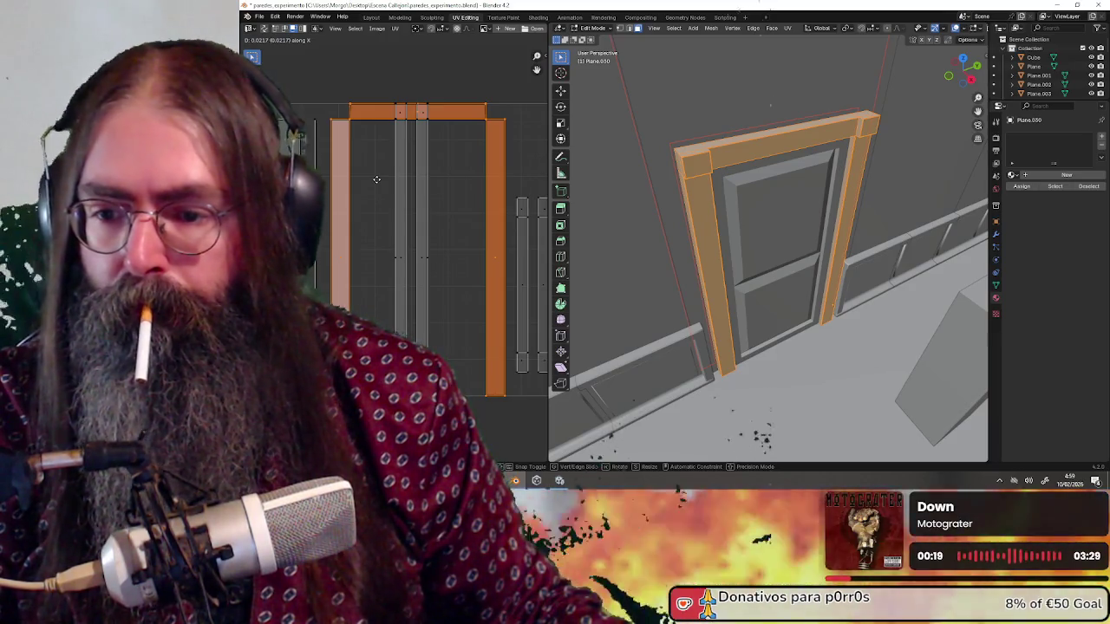
{"action": "type", "text": "0.3"}
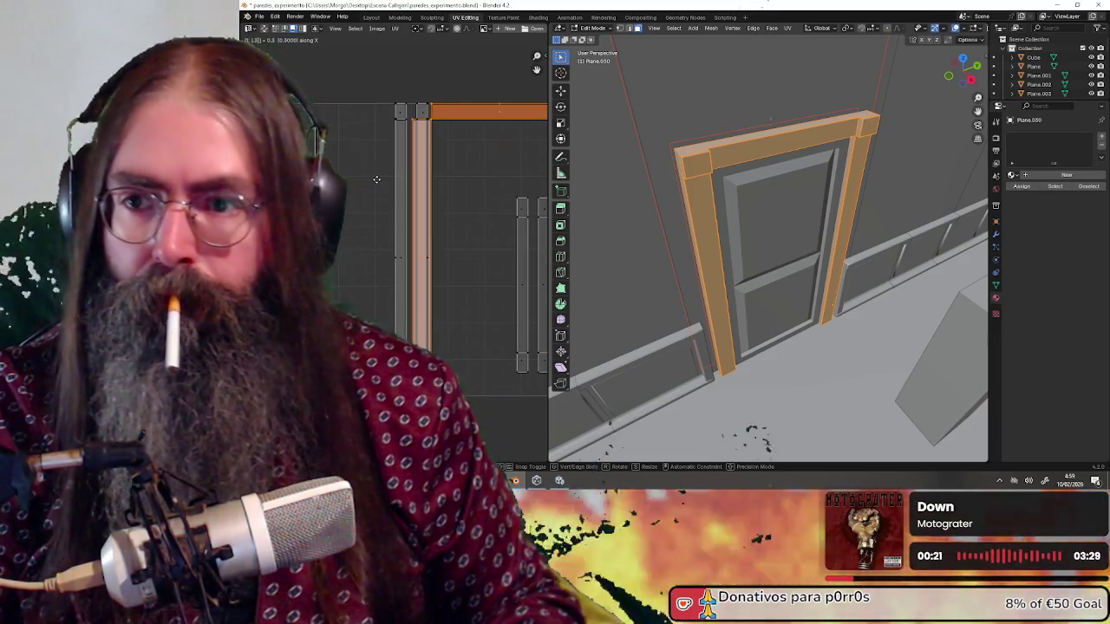
{"action": "key", "text": "Escape"}
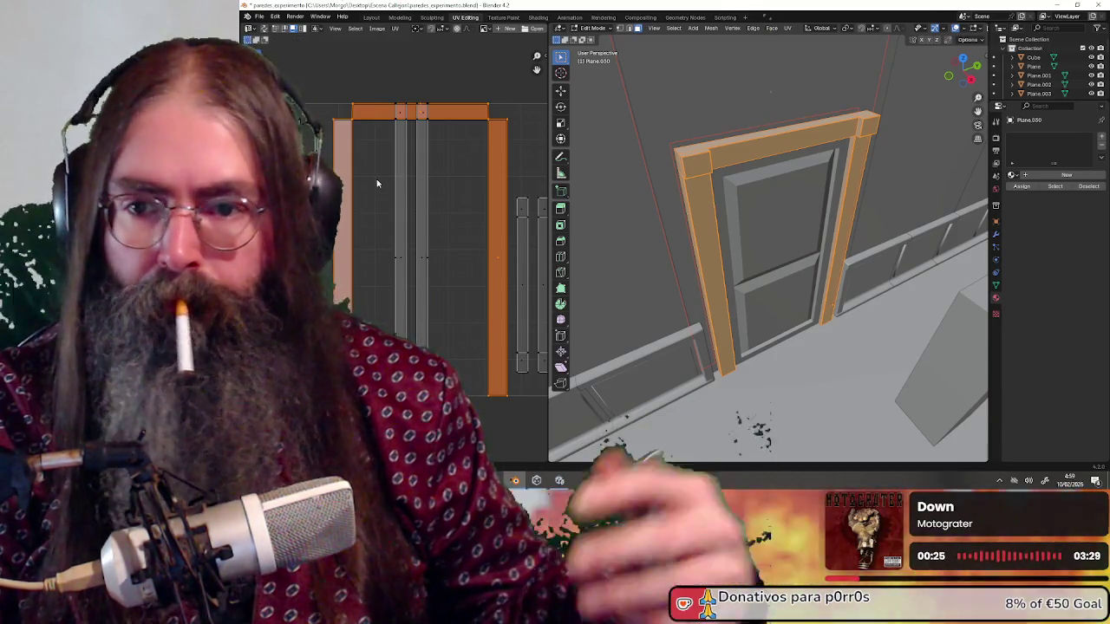
Box-select the two inner UV strips and move them to a new position.
{"action": "scroll", "coordinate": [422, 193], "scroll_direction": "up", "scroll_amount": 1}
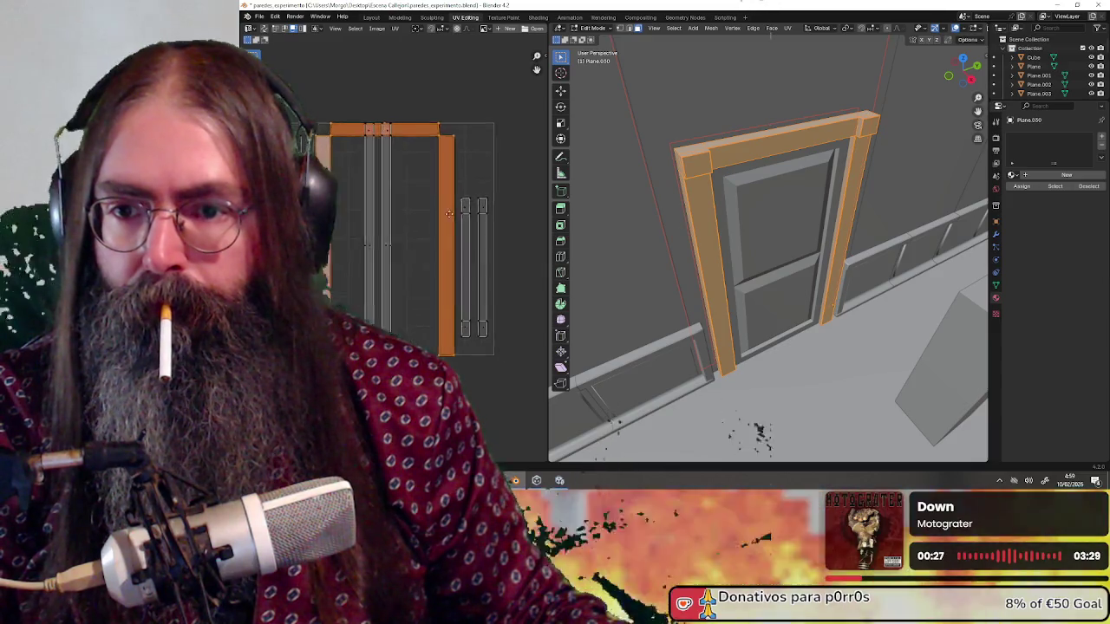
{"action": "left_click_drag", "start_coordinate": [322, 211], "coordinate": [396, 260]}
{"action": "scroll", "coordinate": [433, 217], "scroll_direction": "up", "scroll_amount": 2}
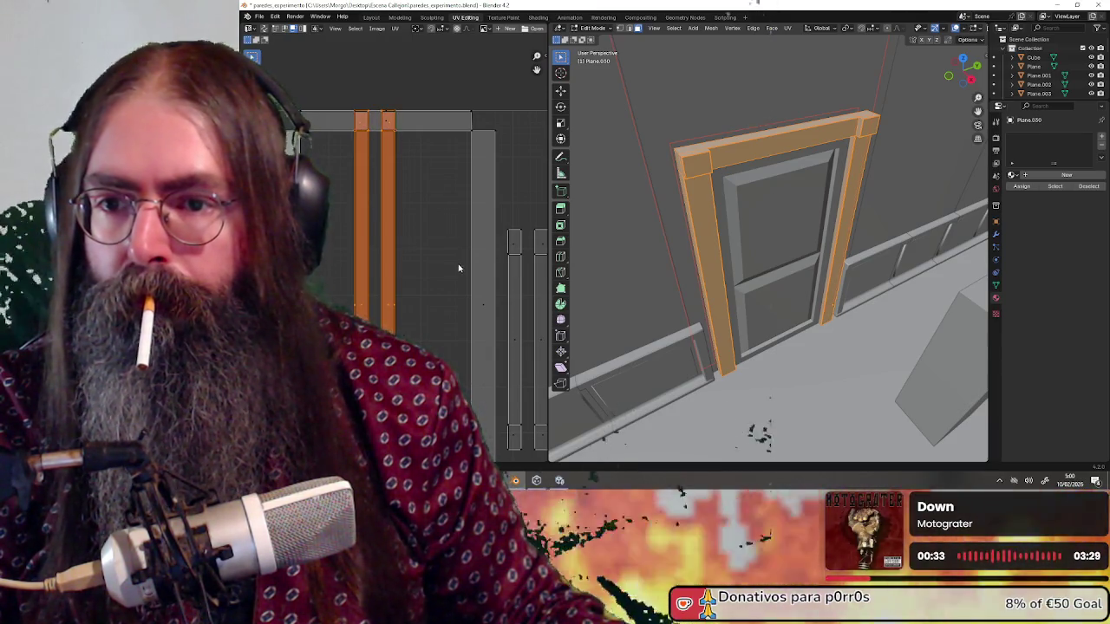
{"action": "scroll", "coordinate": [365, 208], "scroll_direction": "down", "scroll_amount": 2}
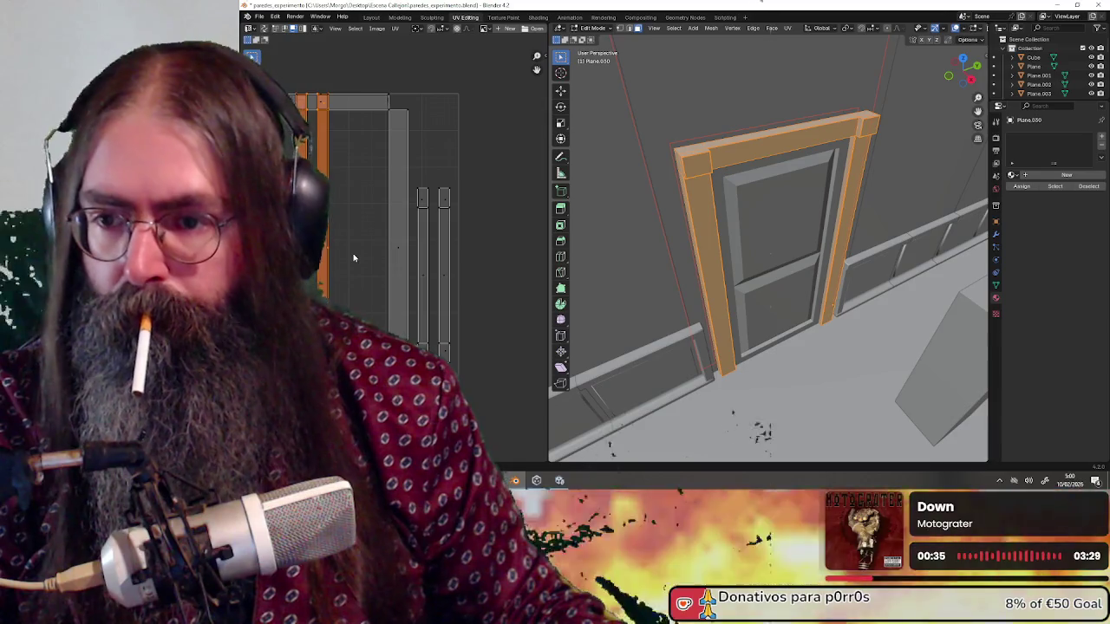
{"action": "key", "text": "g"}
{"action": "left_click", "coordinate": [364, 238]}
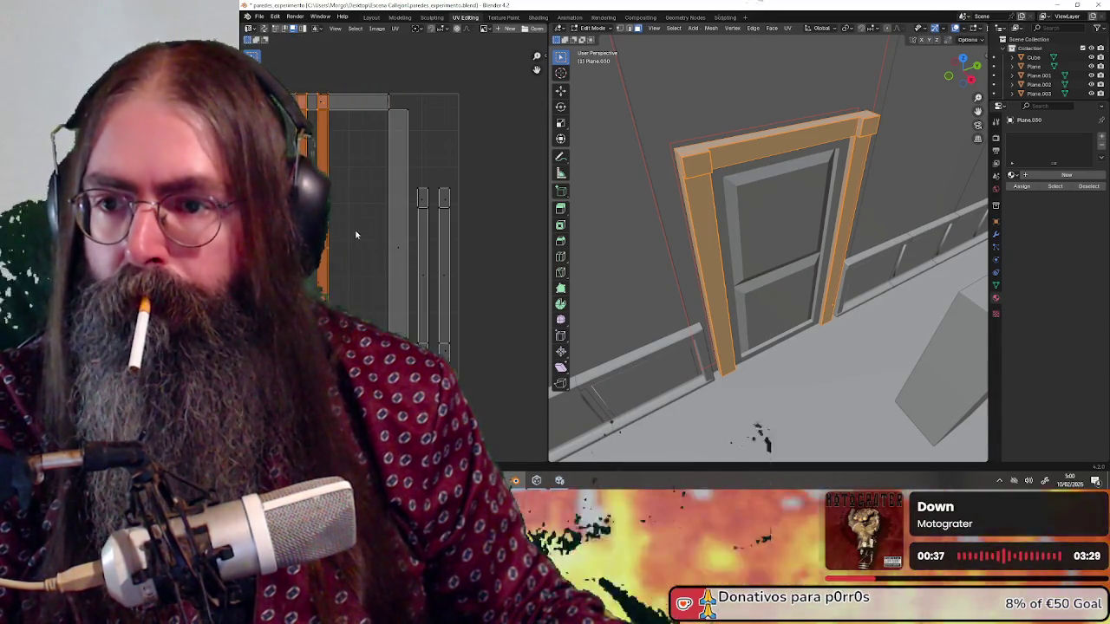
Deselect all UVs and drag one strip island right and down.
{"action": "scroll", "coordinate": [354, 229], "scroll_direction": "up", "scroll_amount": 2}
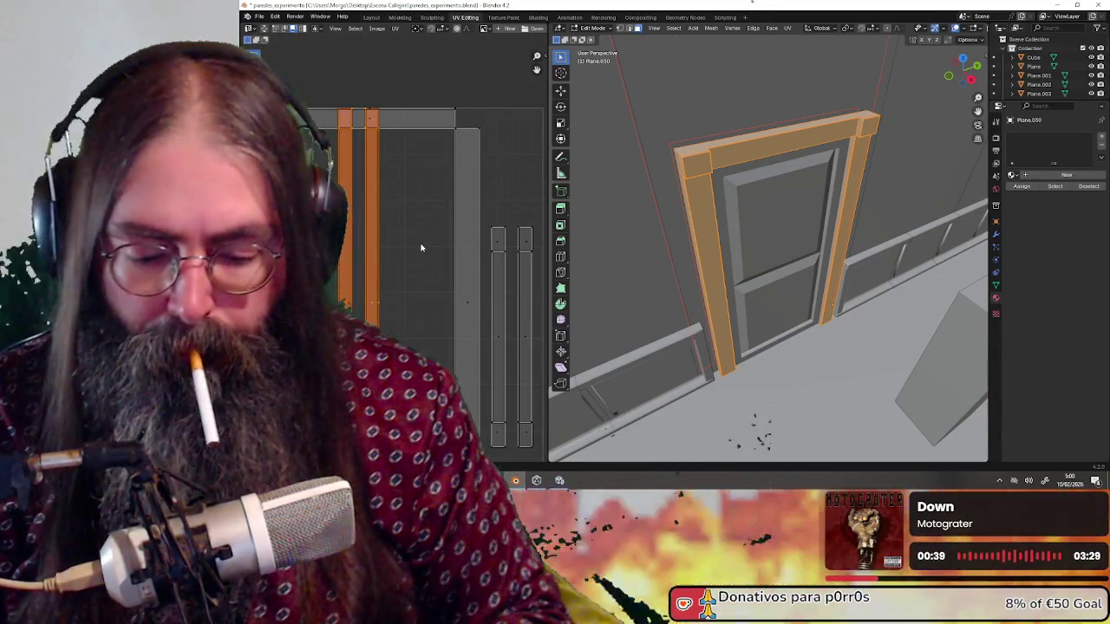
{"action": "key", "text": "l"}
{"action": "scroll", "coordinate": [420, 245], "scroll_direction": "up", "scroll_amount": 2}
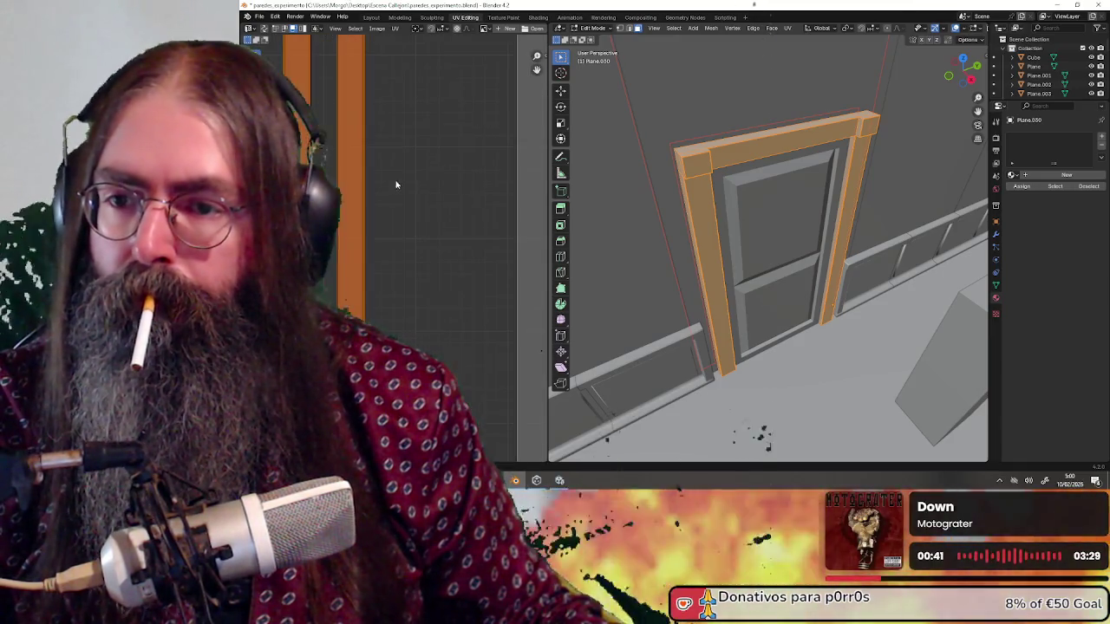
{"action": "key", "text": "ctrl+z"}
{"action": "scroll", "coordinate": [437, 193], "scroll_direction": "up", "scroll_amount": 2}
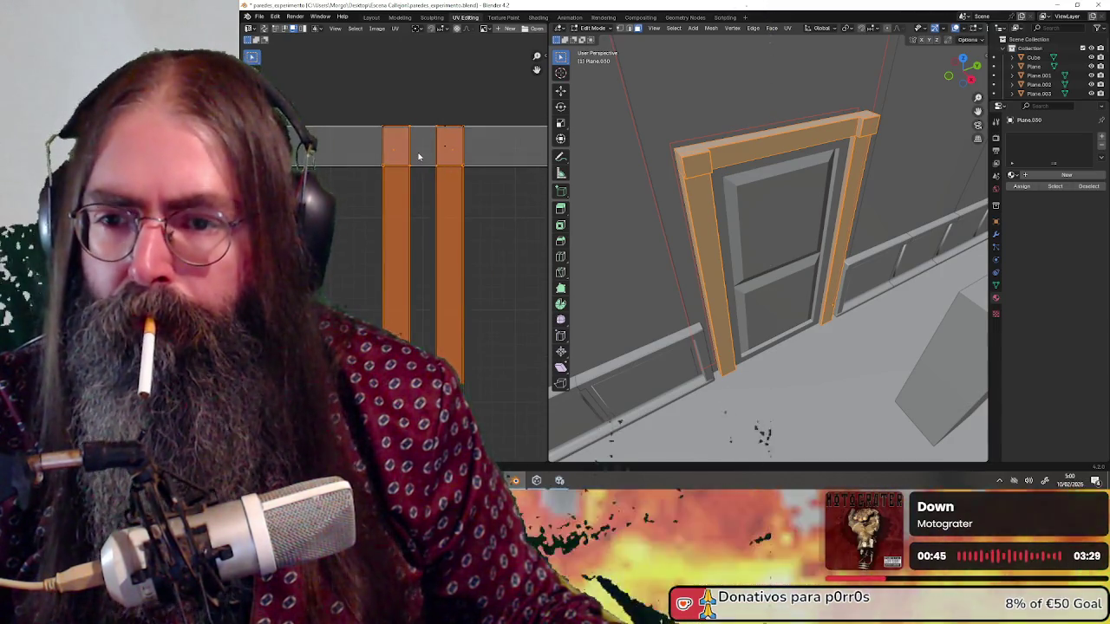
{"action": "key", "text": "alt+a"}
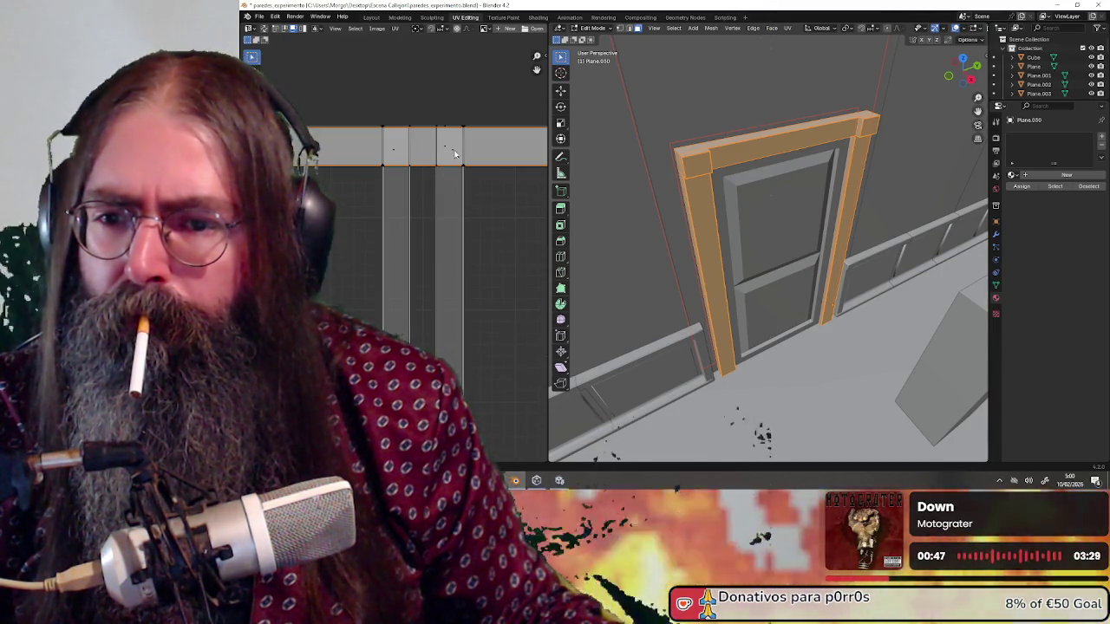
{"action": "left_click_drag", "start_coordinate": [454, 152], "coordinate": [476, 173]}
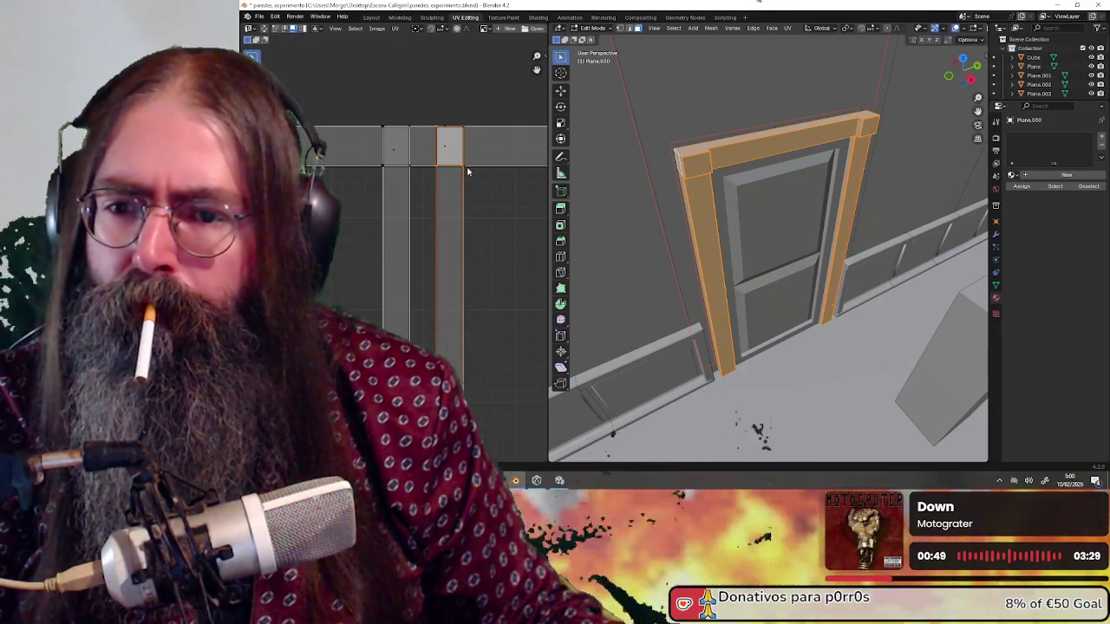
{"action": "scroll", "coordinate": [473, 208], "scroll_direction": "down", "scroll_amount": 2}
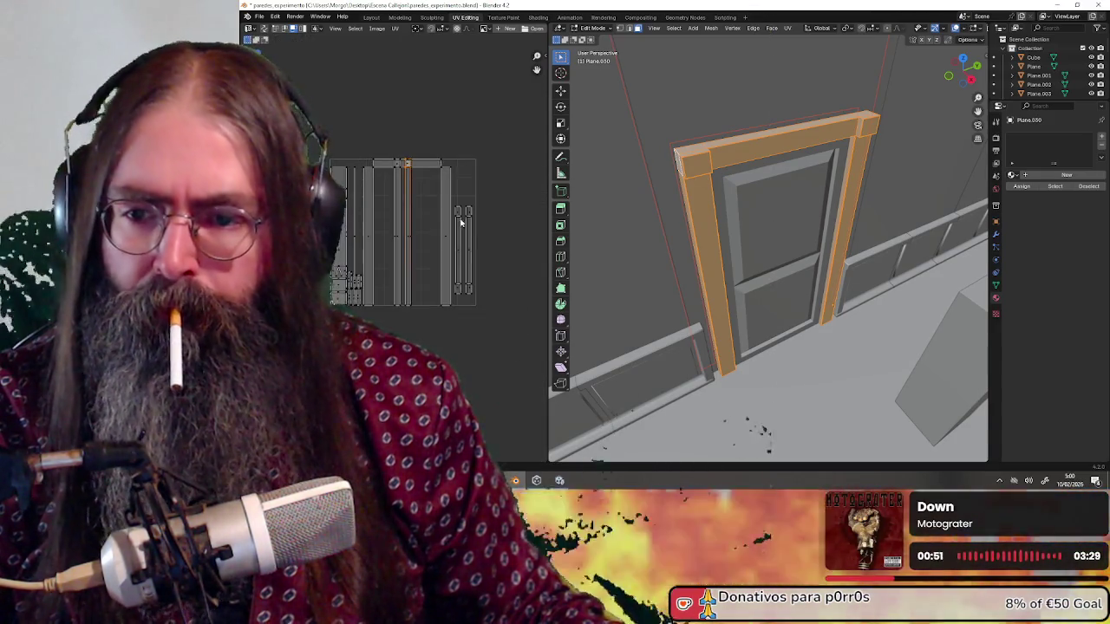
{"action": "left_click_drag", "start_coordinate": [719, 225], "coordinate": [757, 208]}
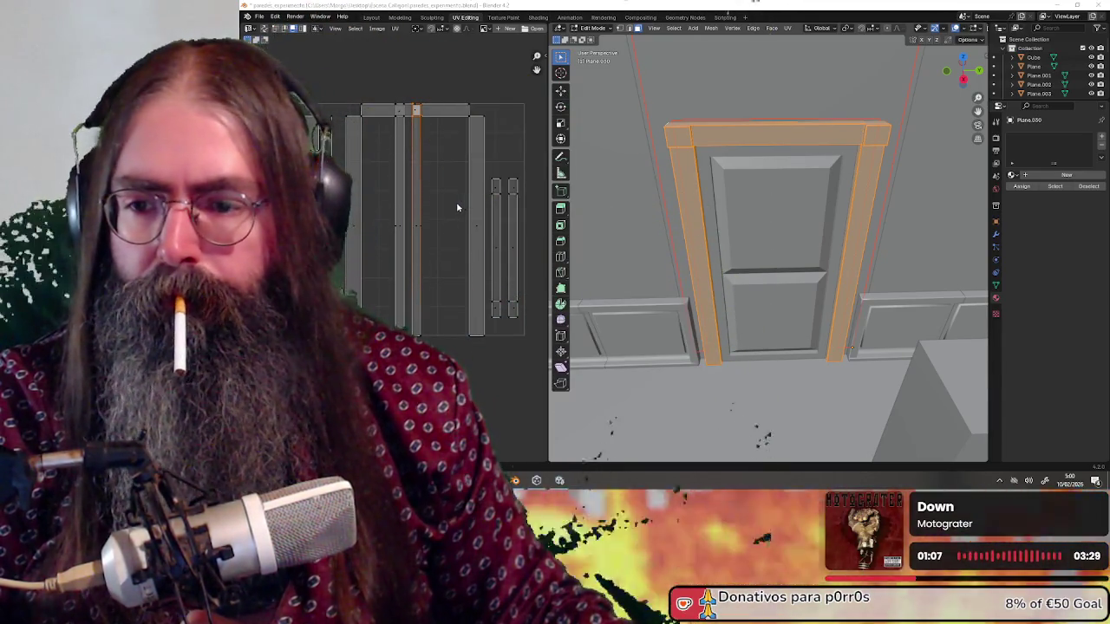
{"action": "key", "text": "shift+grave"}
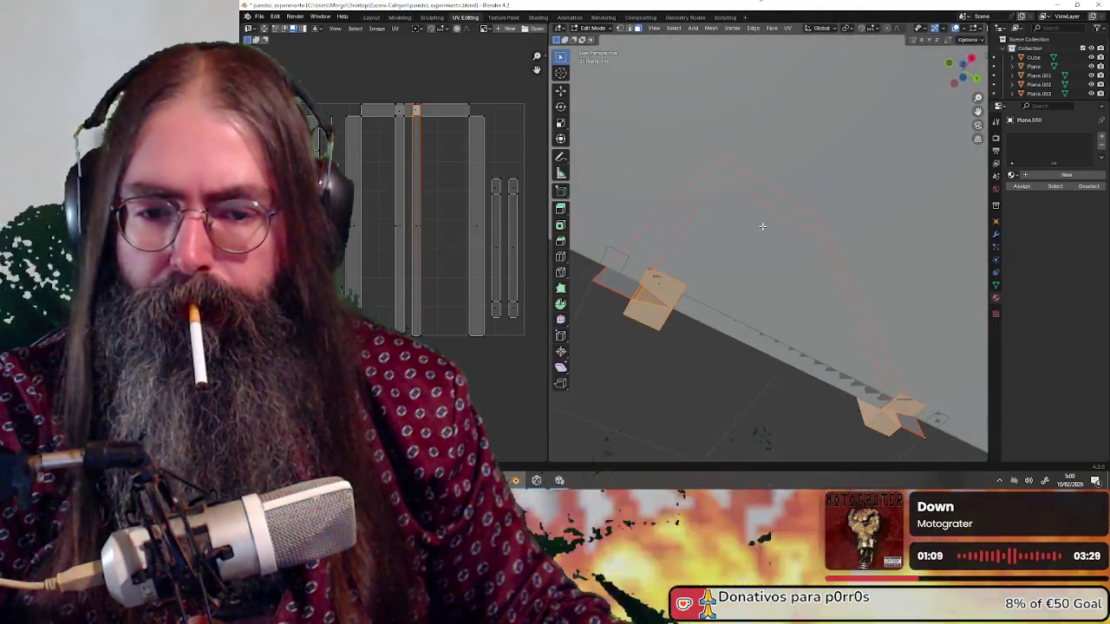
{"action": "key", "text": "s"}
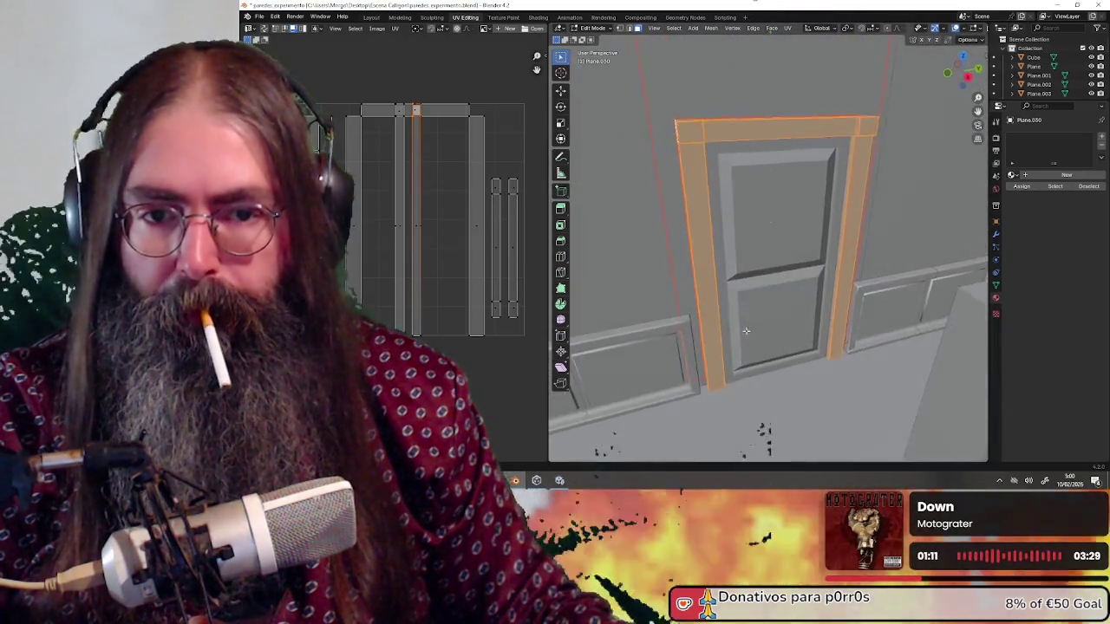
{"action": "key", "text": "d"}
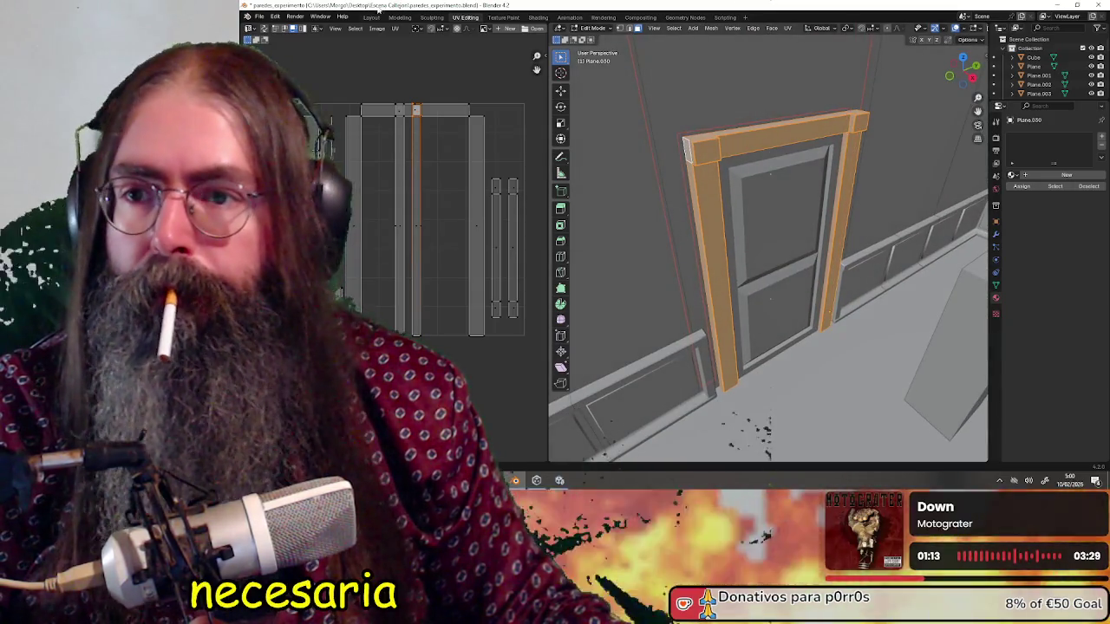
{"action": "left_click", "coordinate": [594, 27]}
{"action": "left_click", "coordinate": [598, 37]}
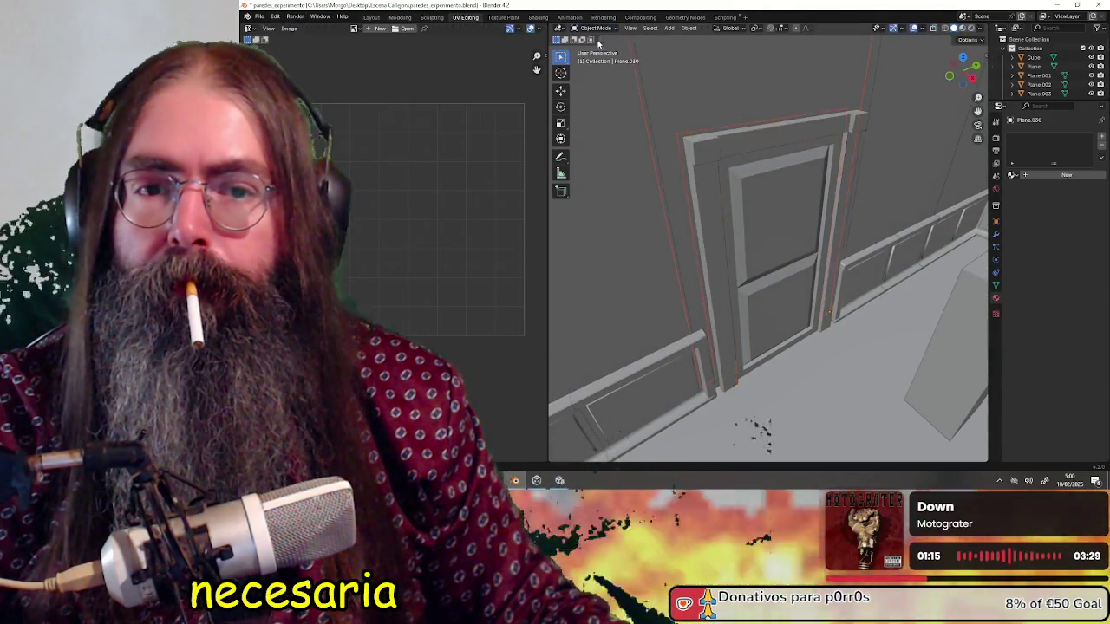
Create a new material on the door, then select the door frame and add another new material.
{"action": "scroll", "coordinate": [693, 202], "scroll_direction": "down", "scroll_amount": 5}
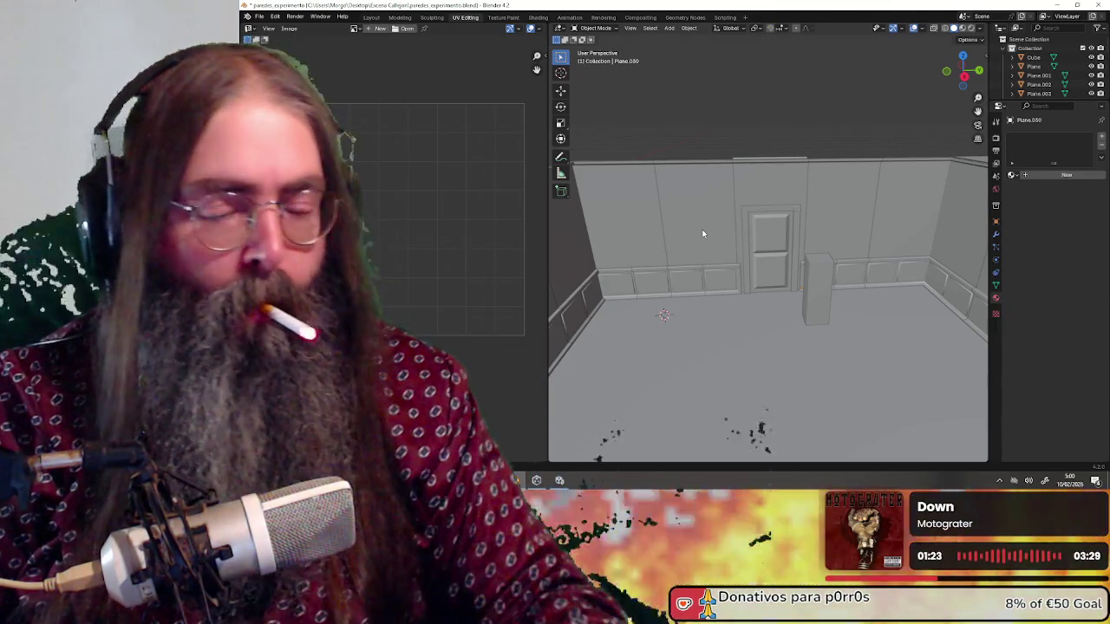
{"action": "mouse_move", "coordinate": [769, 232]}
{"action": "left_mouse_down"}
{"action": "mouse_move", "coordinate": [725, 218]}
{"action": "mouse_move", "coordinate": [849, 181]}
{"action": "mouse_move", "coordinate": [904, 200]}
{"action": "left_mouse_up"}
{"action": "scroll", "coordinate": [849, 181], "scroll_direction": "up", "scroll_amount": 4}
{"action": "left_click", "coordinate": [1012, 176]}
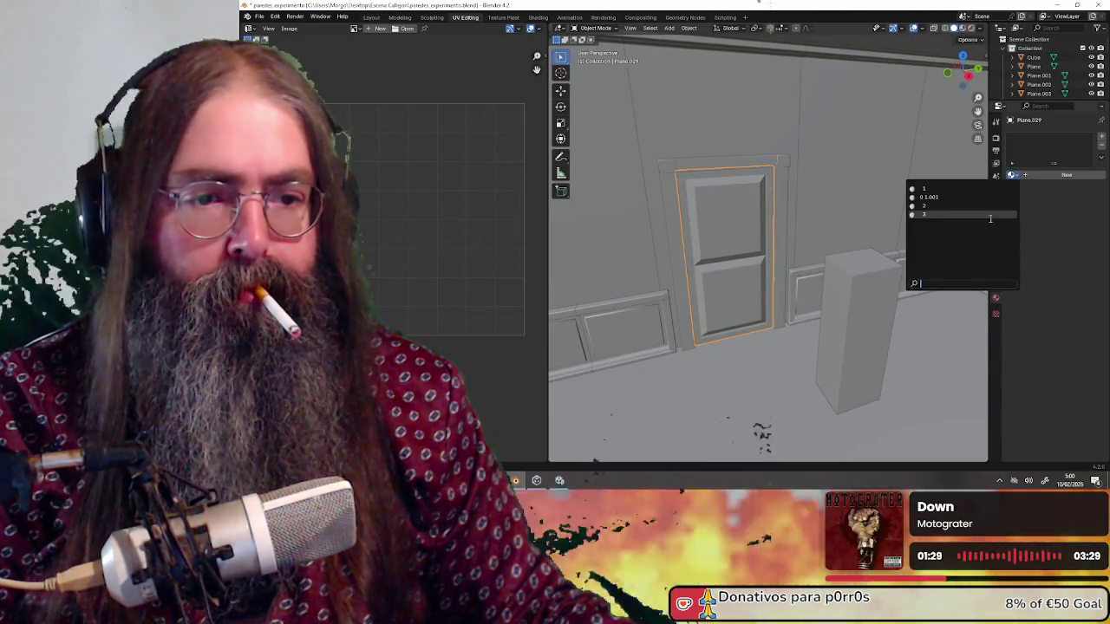
{"action": "left_click", "coordinate": [1035, 176]}
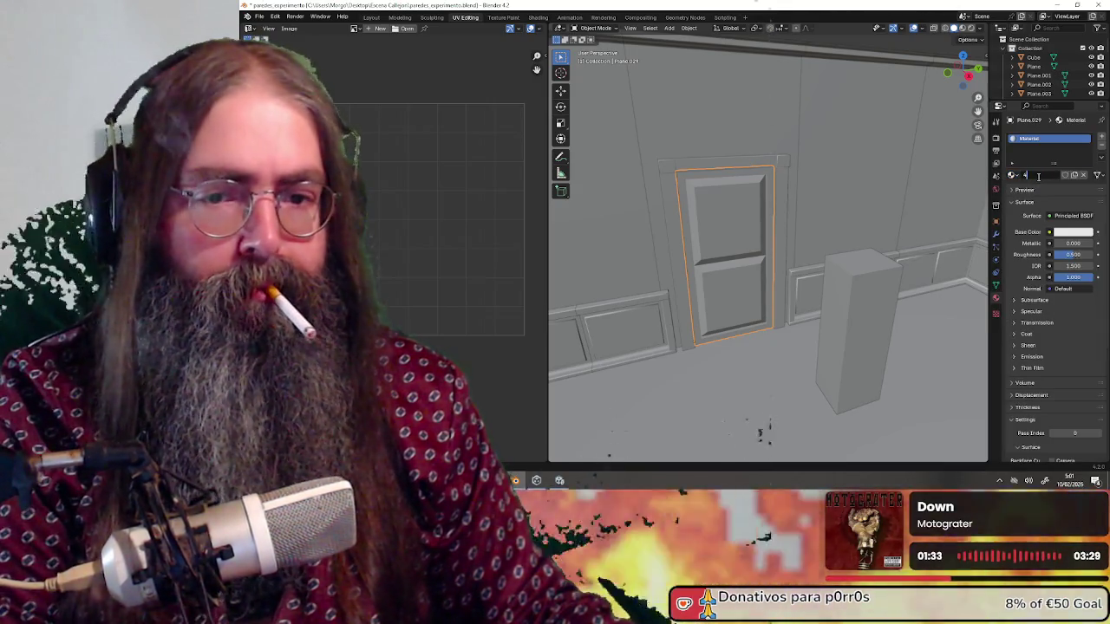
{"action": "left_click", "coordinate": [753, 161]}
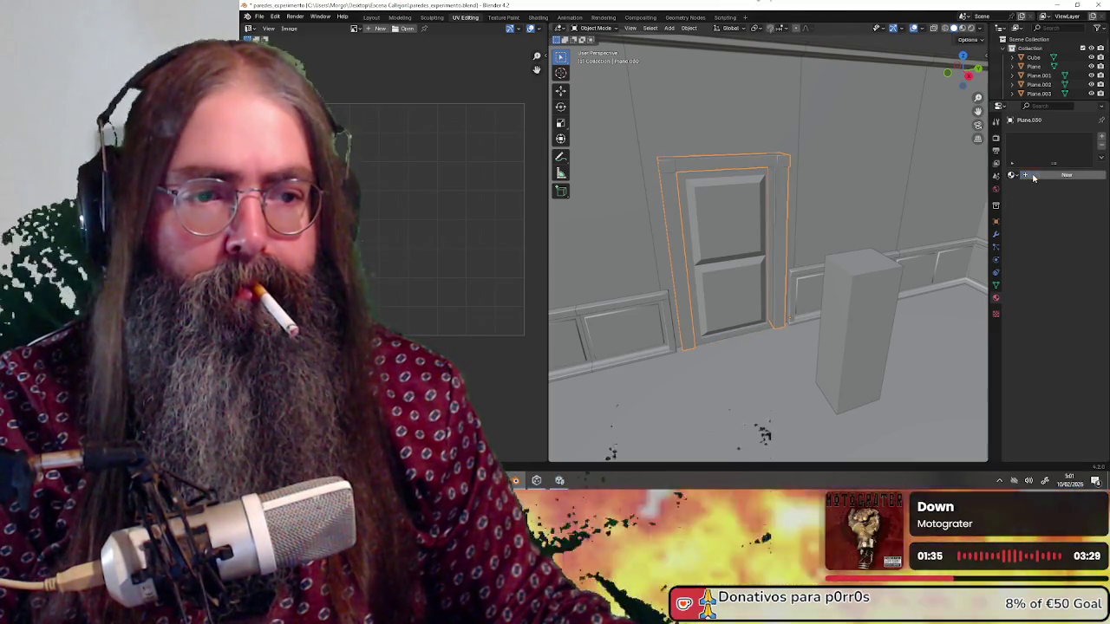
{"action": "left_click", "coordinate": [1027, 177]}
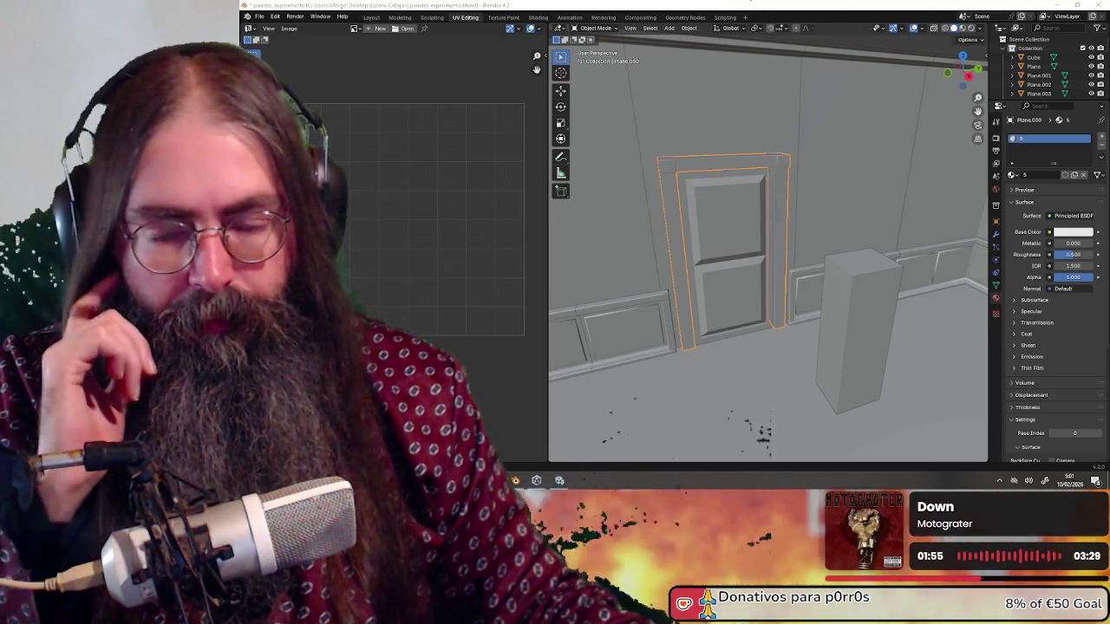
Start the selection with the left-wall panel, door-wall panels, lower paneling strip, door and top trim.
{"action": "scroll", "coordinate": [767, 252], "scroll_direction": "down", "scroll_amount": 5}
{"action": "mouse_move", "coordinate": [780, 234]}
{"action": "left_mouse_down"}
{"action": "mouse_move", "coordinate": [816, 232]}
{"action": "mouse_move", "coordinate": [794, 227]}
{"action": "left_mouse_up"}
{"action": "left_click", "coordinate": [684, 194]}
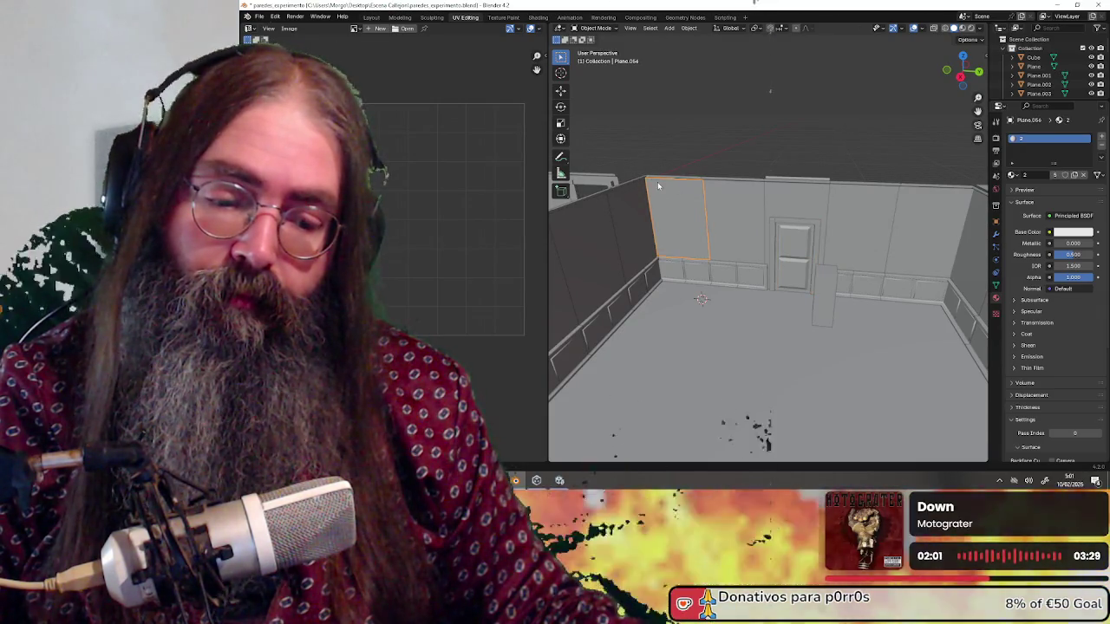
{"action": "left_click_drag", "start_coordinate": [657, 182], "coordinate": [700, 180]}
{"action": "left_click", "coordinate": [781, 230]}
{"action": "scroll", "coordinate": [778, 238], "scroll_direction": "up", "scroll_amount": 3}
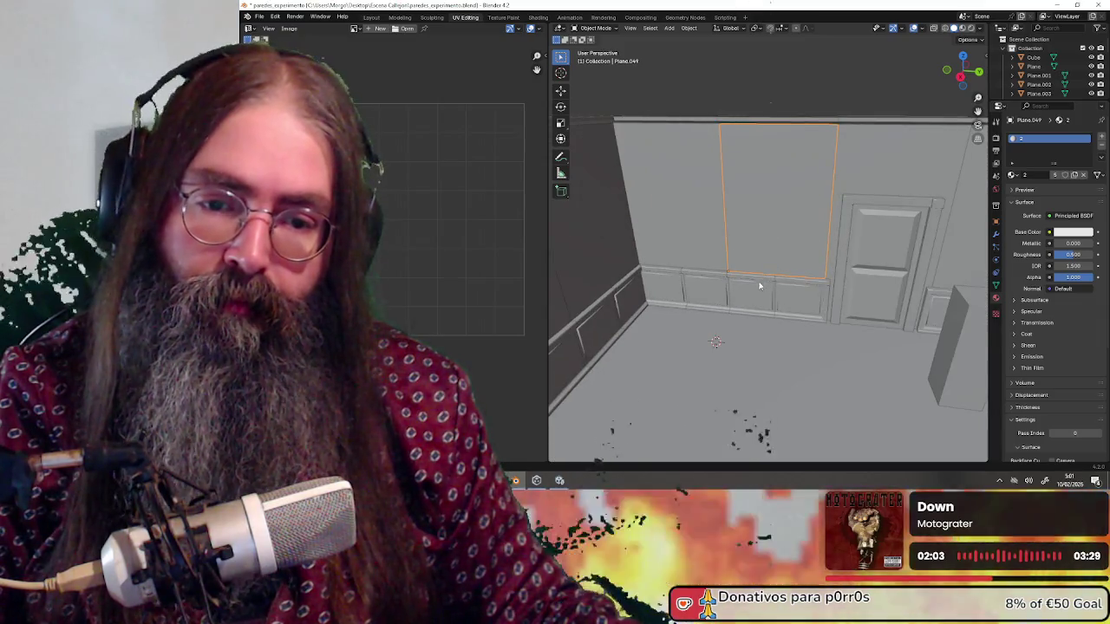
{"action": "left_click", "coordinate": [754, 293]}
{"action": "left_click", "coordinate": [882, 157]}
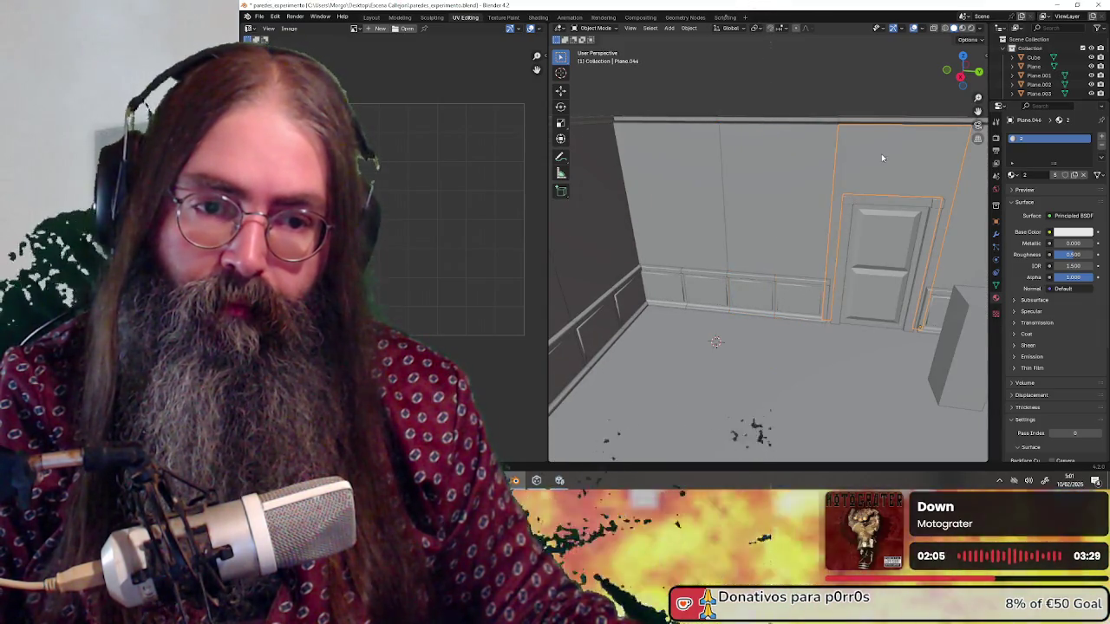
{"action": "left_click", "coordinate": [882, 250]}
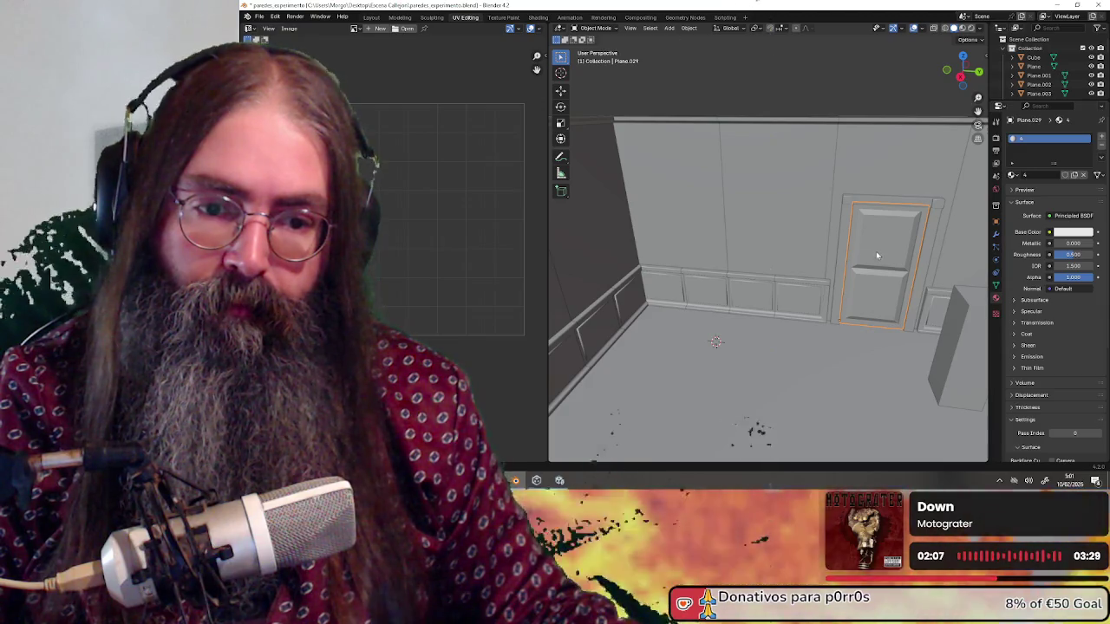
{"action": "left_click", "coordinate": [849, 163]}
{"action": "left_click", "coordinate": [847, 126]}
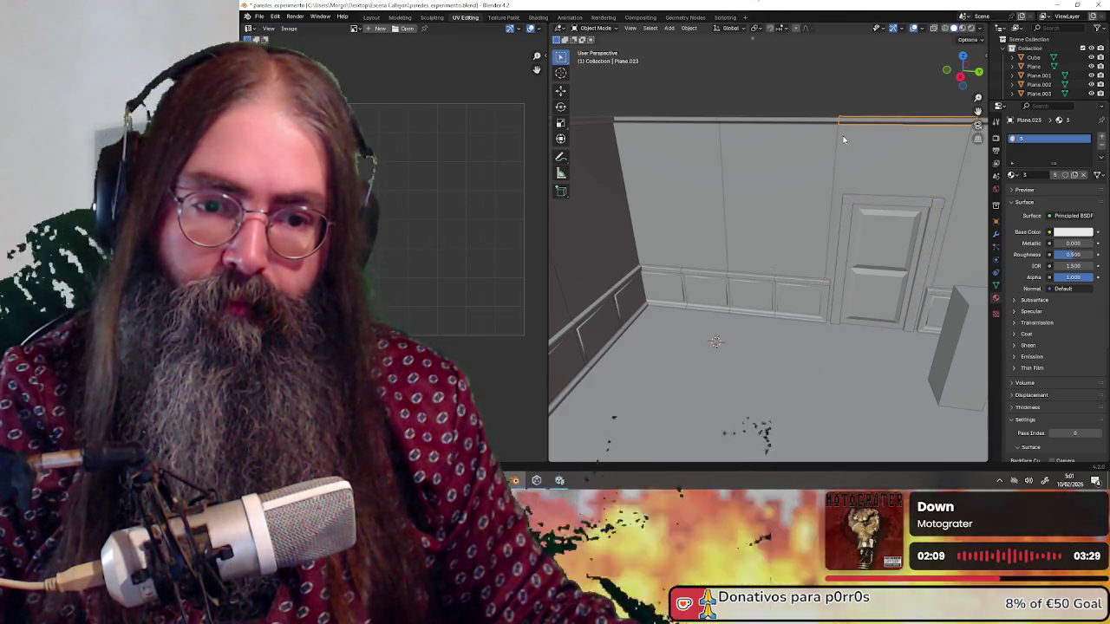
Complete the selection with the door, baseboards, left-wall panels and crown molding, then move the pieces briefly.
{"action": "scroll", "coordinate": [843, 139], "scroll_direction": "down", "scroll_amount": 3}
{"action": "left_click", "coordinate": [824, 221]}
{"action": "left_click", "coordinate": [820, 238]}
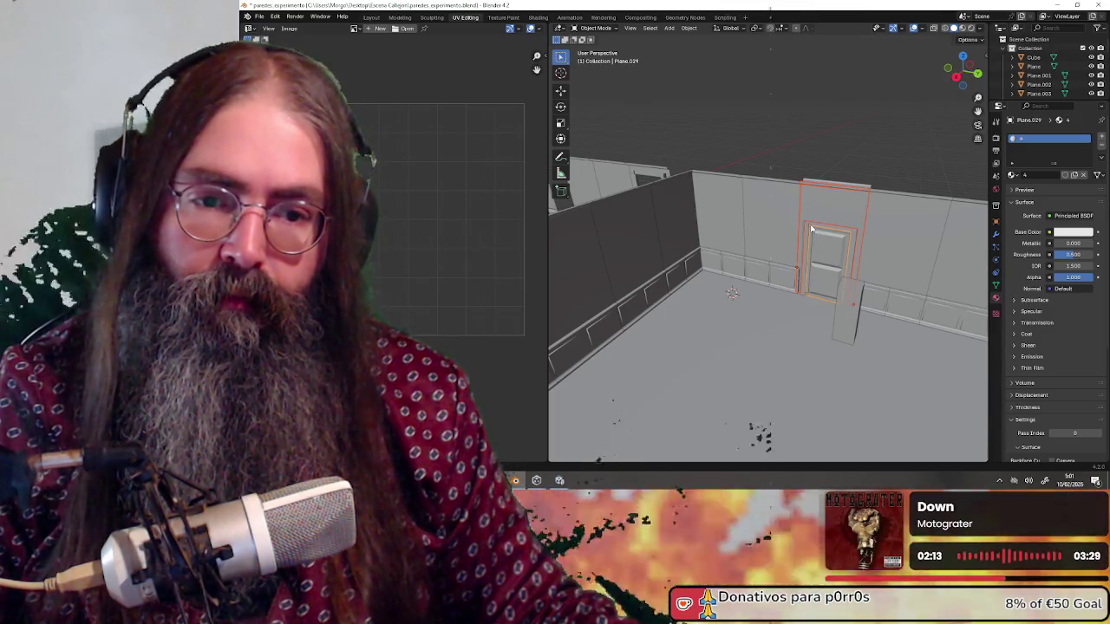
{"action": "left_click", "coordinate": [789, 241], "text": "shift"}
{"action": "left_click", "coordinate": [745, 270], "text": "shift"}
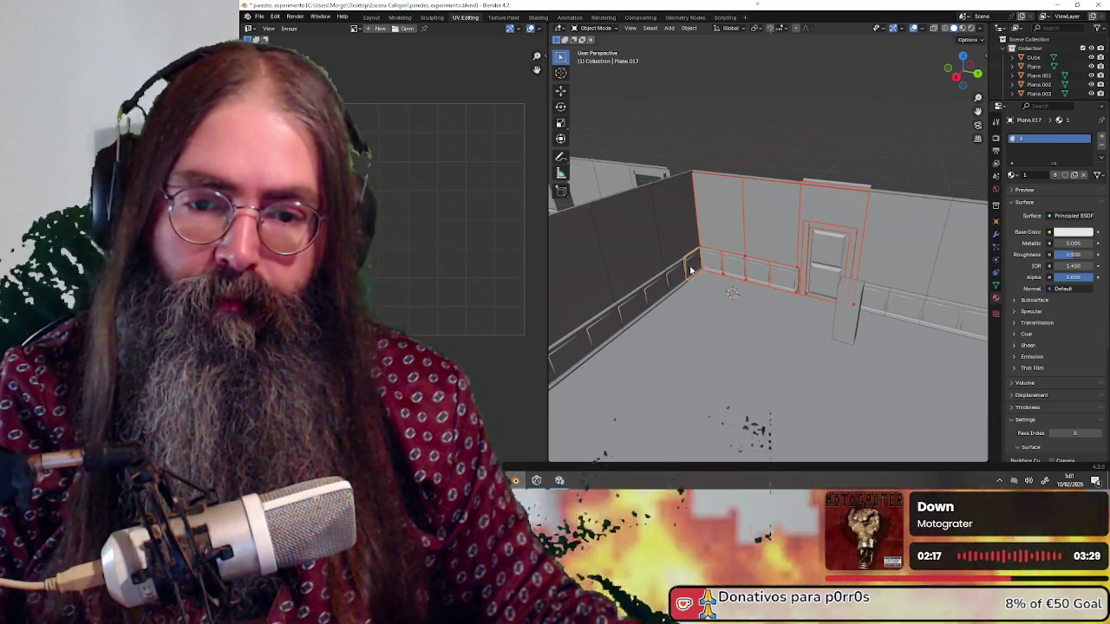
{"action": "left_click", "coordinate": [673, 222], "text": "shift"}
{"action": "left_click", "coordinate": [653, 296], "text": "shift"}
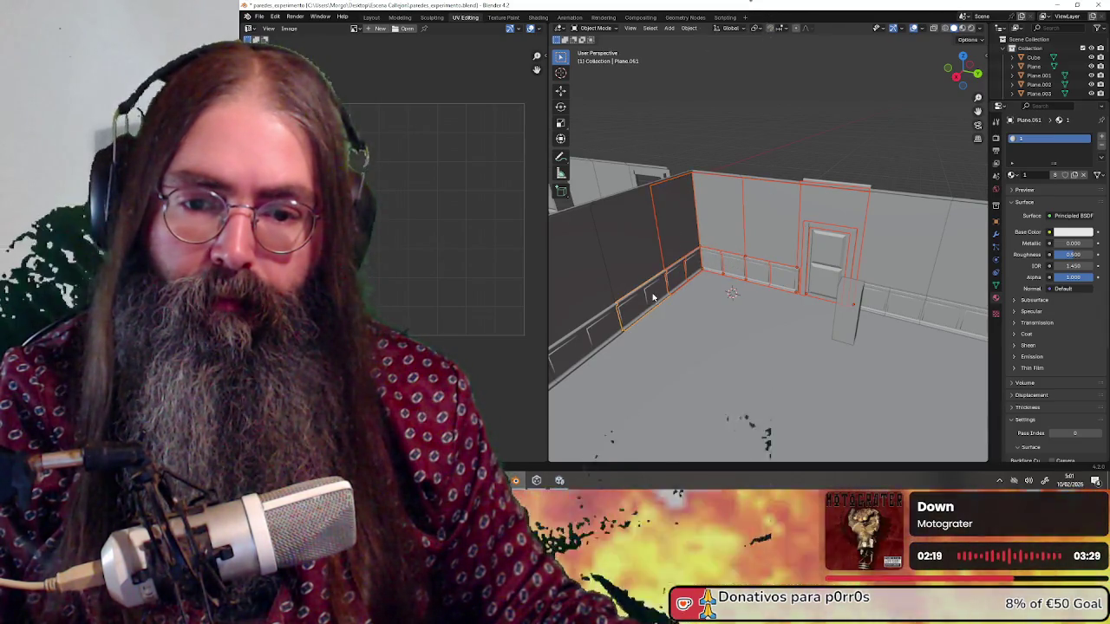
{"action": "left_click", "coordinate": [662, 268], "text": "shift"}
{"action": "scroll", "coordinate": [717, 248], "scroll_direction": "up", "scroll_amount": 4}
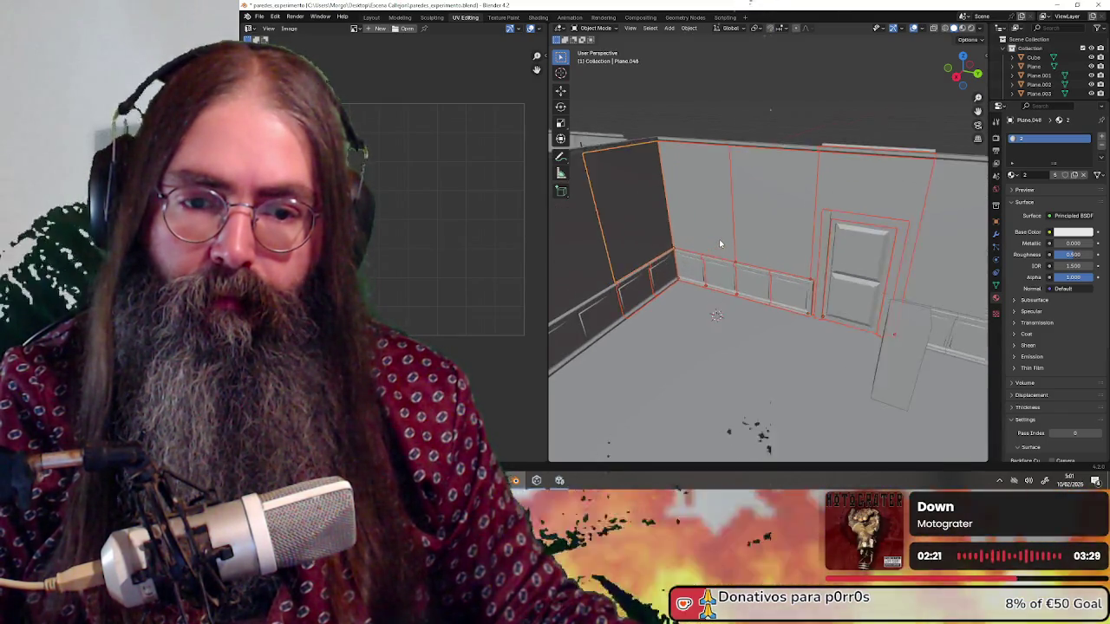
{"action": "left_click_drag", "start_coordinate": [717, 248], "coordinate": [701, 213]}
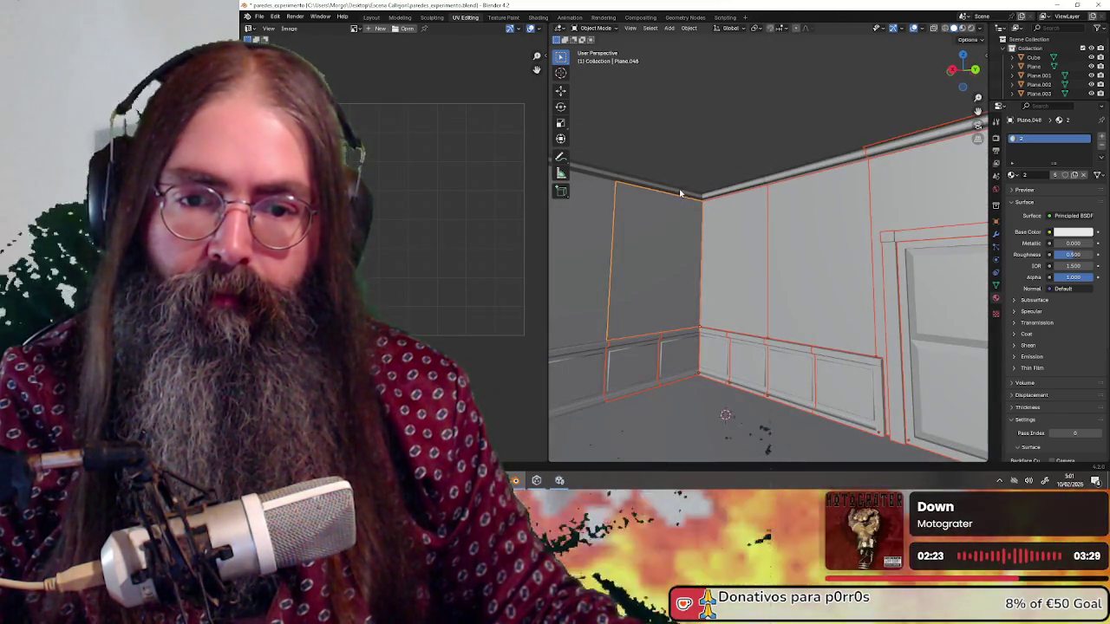
{"action": "left_click", "coordinate": [718, 193], "text": "shift"}
{"action": "mouse_move", "coordinate": [780, 210]}
{"action": "left_mouse_down"}
{"action": "mouse_move", "coordinate": [862, 228]}
{"action": "mouse_move", "coordinate": [807, 223]}
{"action": "left_mouse_up"}
{"action": "key", "text": "g"}
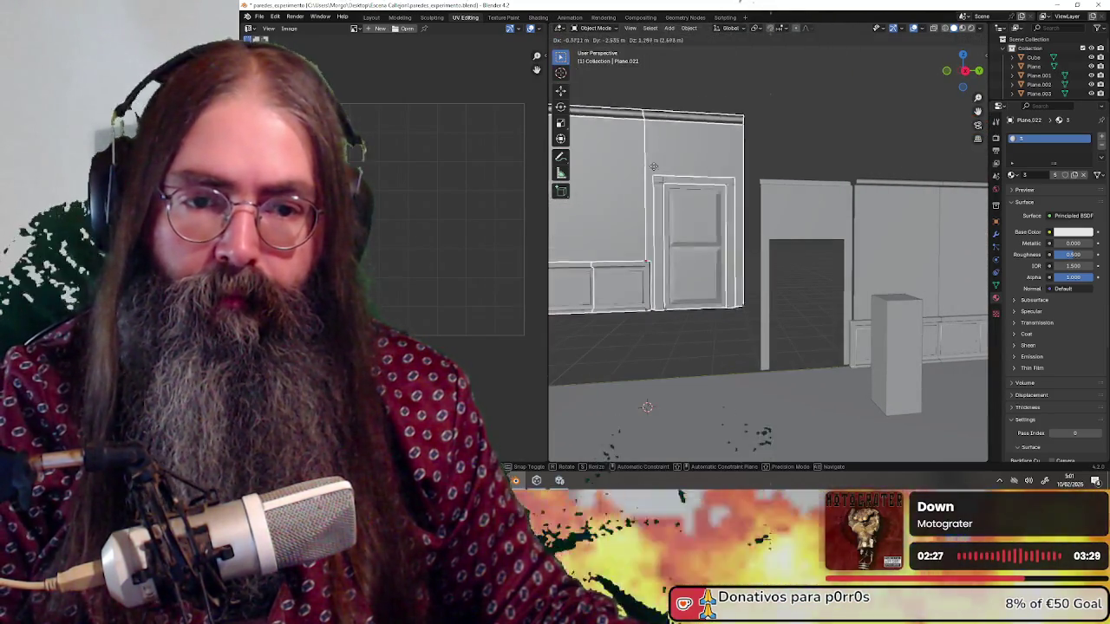
{"action": "left_click", "coordinate": [609, 201]}
{"action": "mouse_move", "coordinate": [609, 201]}
{"action": "left_mouse_down"}
{"action": "mouse_move", "coordinate": [654, 129]}
{"action": "mouse_move", "coordinate": [783, 168]}
{"action": "mouse_move", "coordinate": [701, 173]}
{"action": "mouse_move", "coordinate": [795, 155]}
{"action": "mouse_move", "coordinate": [667, 149]}
{"action": "mouse_move", "coordinate": [658, 159]}
{"action": "mouse_move", "coordinate": [736, 254]}
{"action": "mouse_move", "coordinate": [659, 200]}
{"action": "left_mouse_up"}
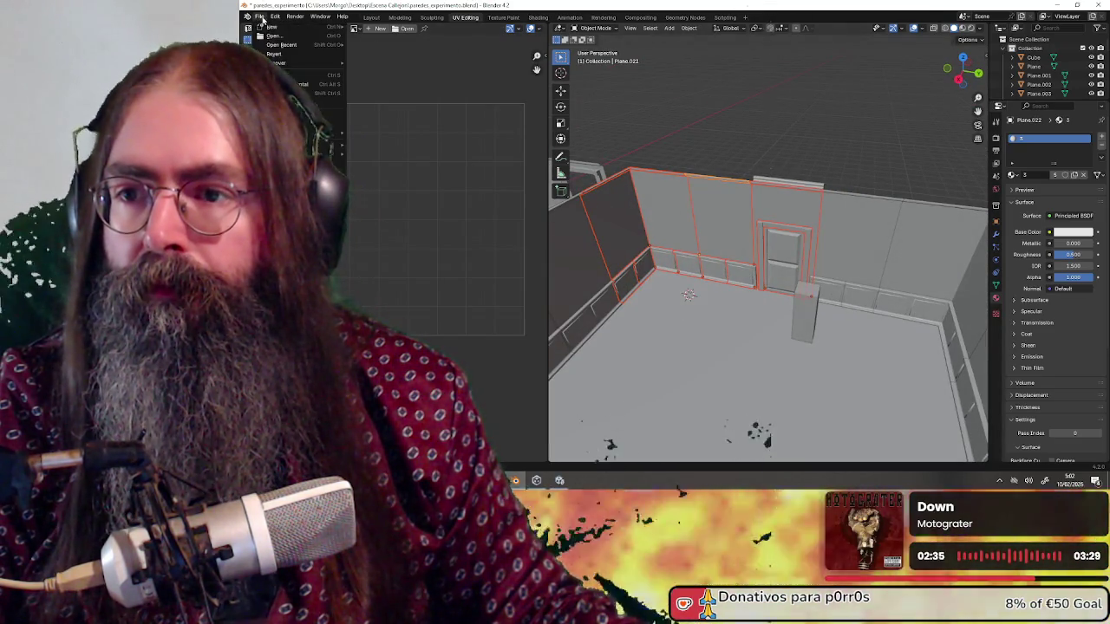
Export the selected pieces as Wavefront (.obj) with Selection Only, naming the file paredes_experimento_02.
{"action": "mouse_move", "coordinate": [338, 155]}
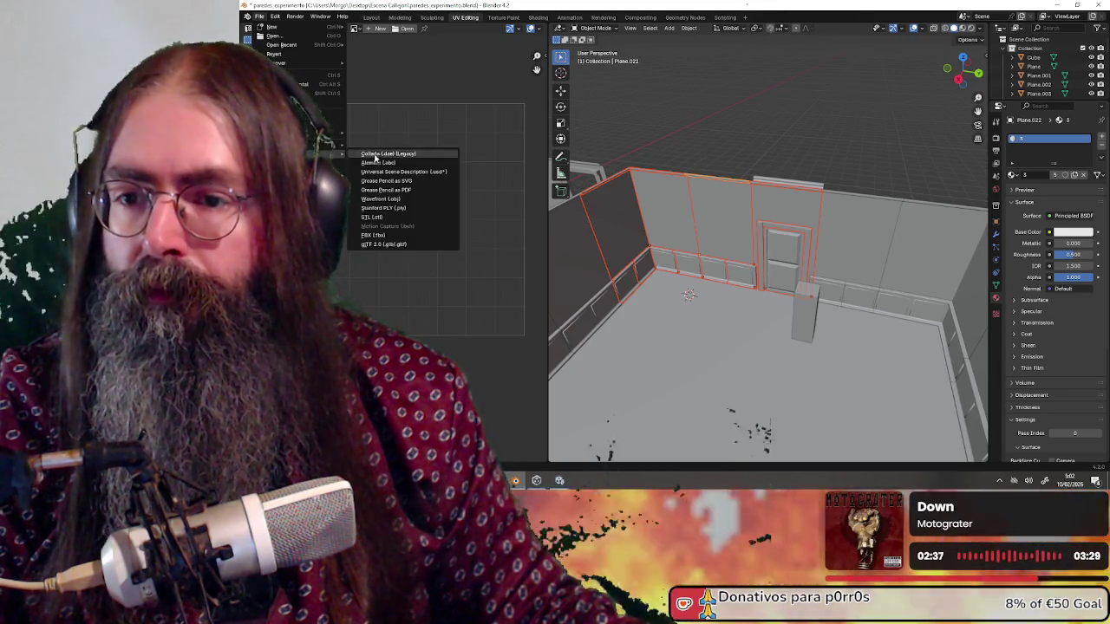
{"action": "left_click", "coordinate": [424, 202]}
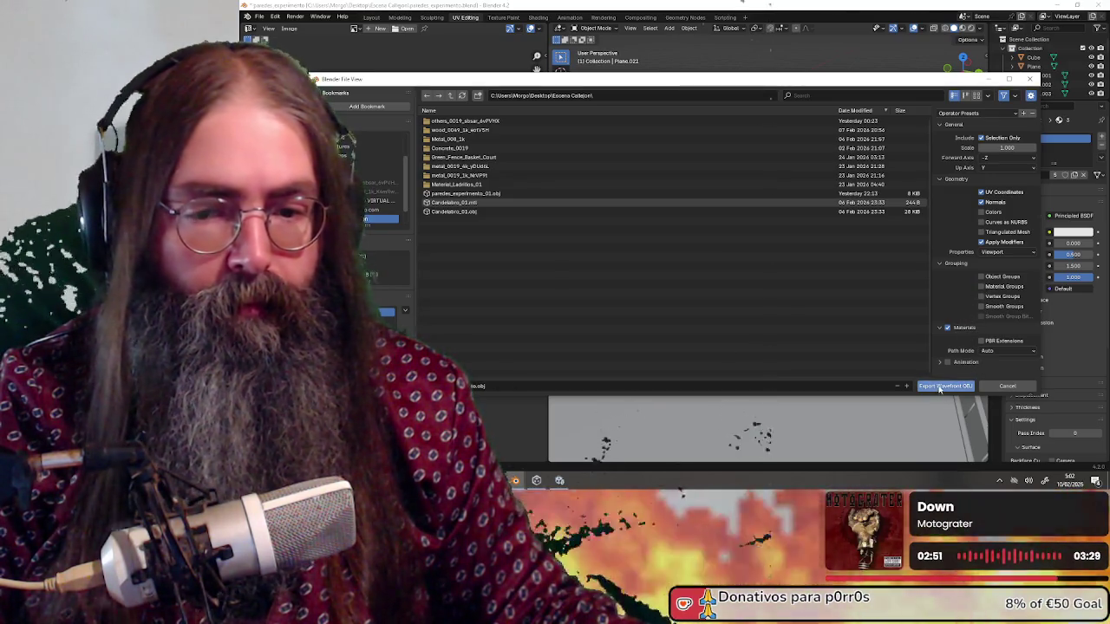
{"action": "left_click", "coordinate": [479, 386]}
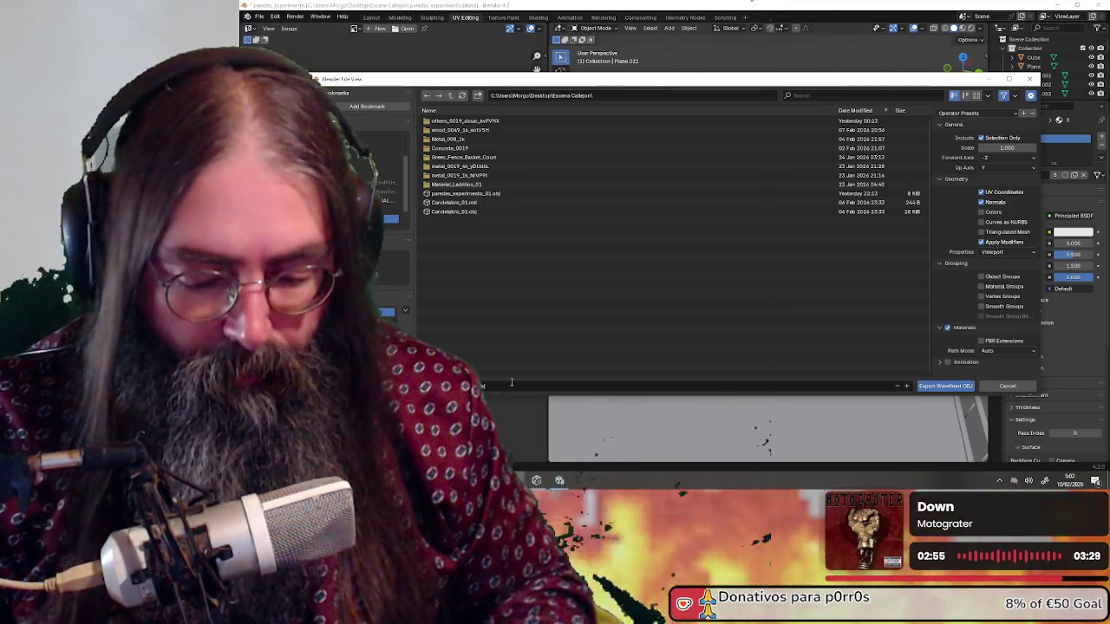
{"action": "type", "text": "_02"}
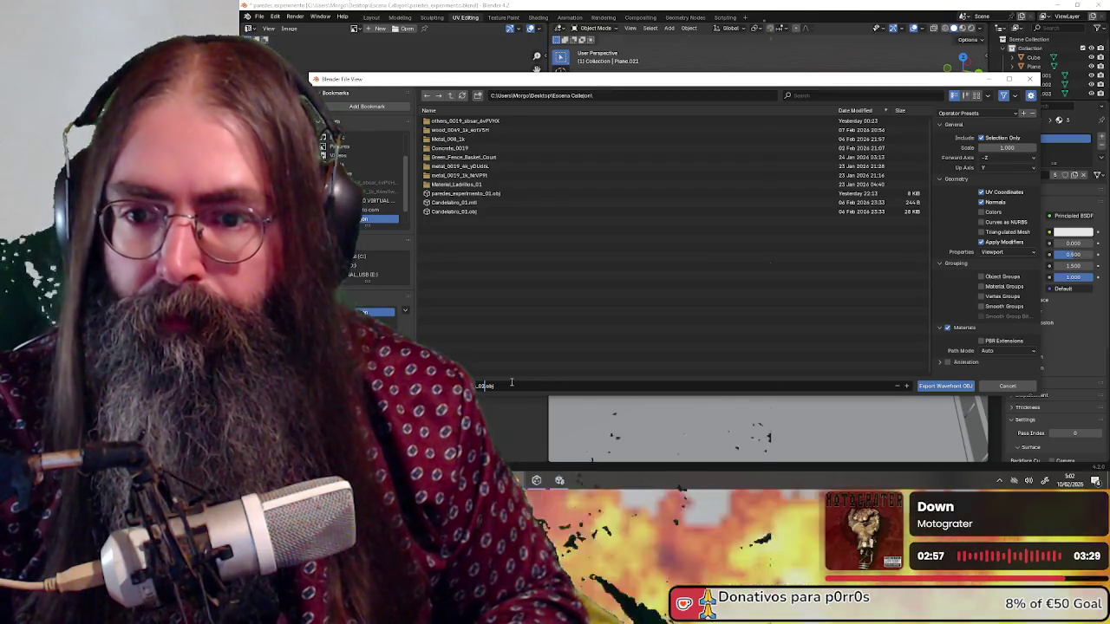
{"action": "key", "text": "Return"}
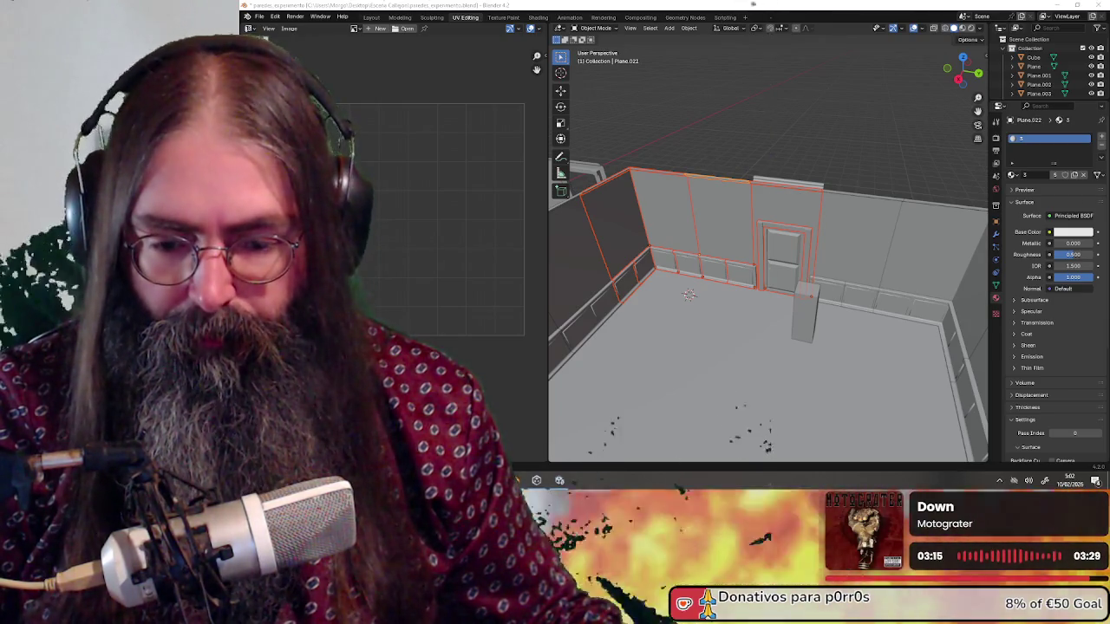
Switch between Blender, Unity and the Escena_Callejon folder, looking at a baked colour texture file.
{"action": "key", "text": "alt+Tab"}
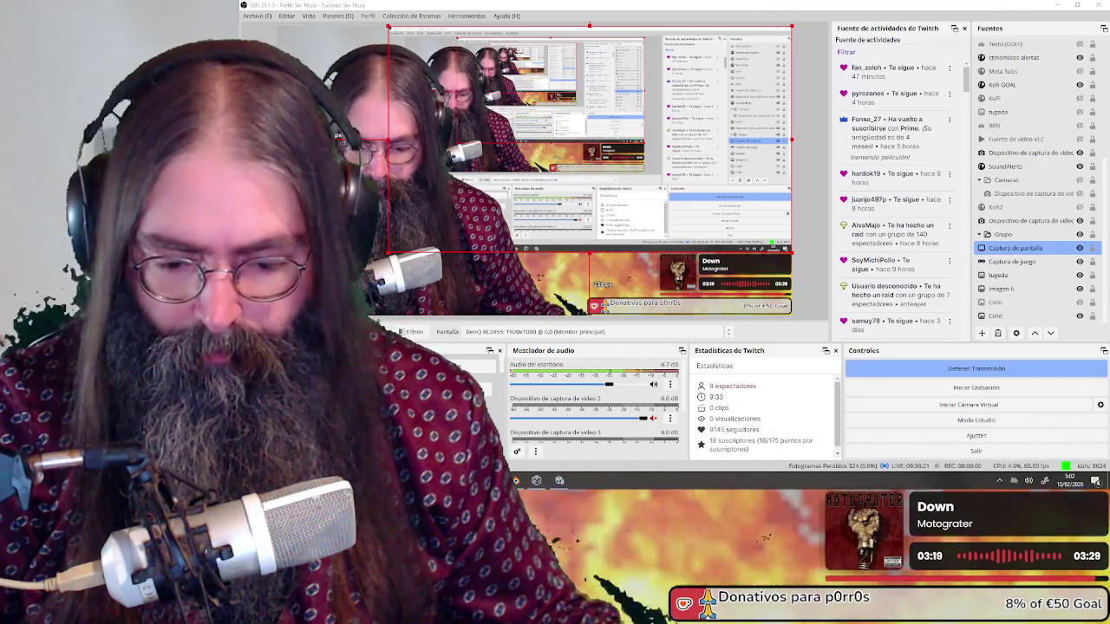
{"action": "key", "text": "alt+Tab"}
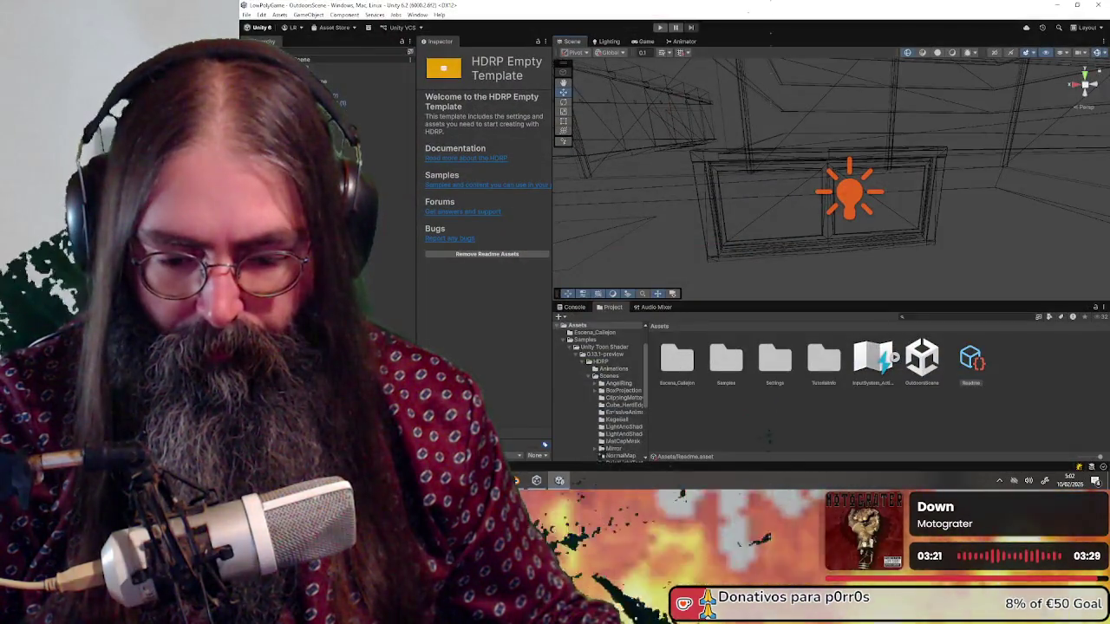
{"action": "key", "text": "alt+Tab"}
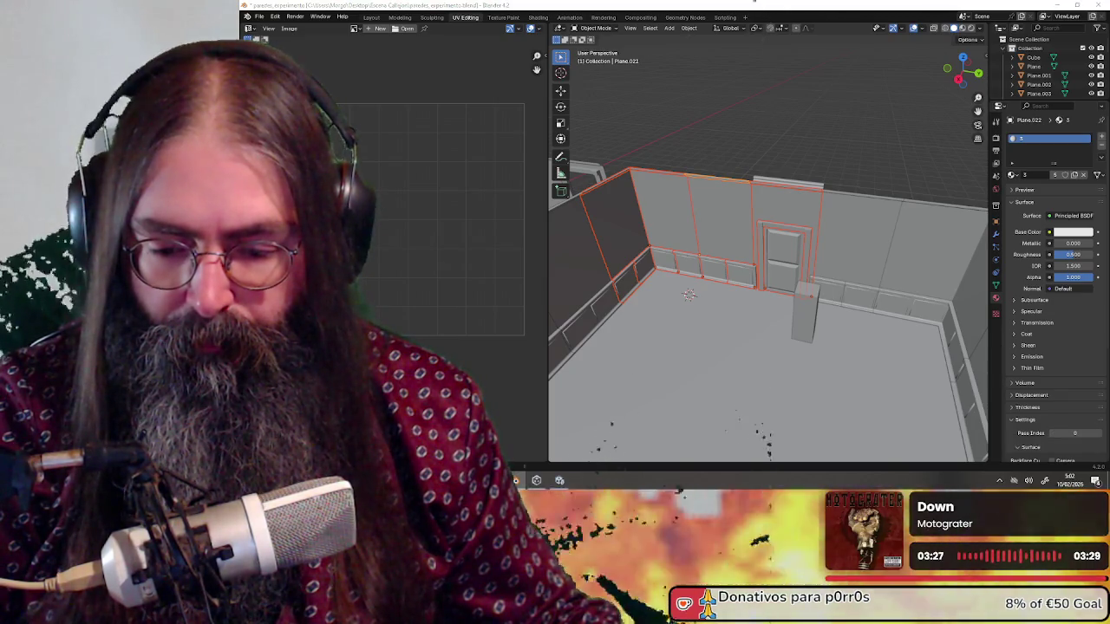
{"action": "key", "text": "alt+Tab"}
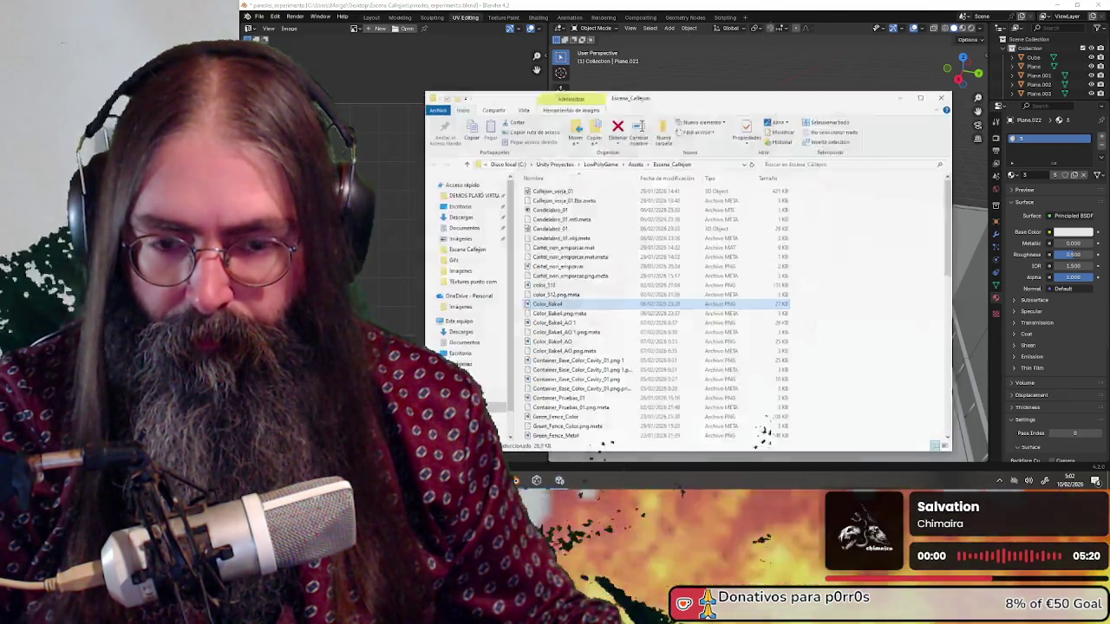
{"action": "scroll", "coordinate": [626, 259], "scroll_direction": "down", "scroll_amount": 9}
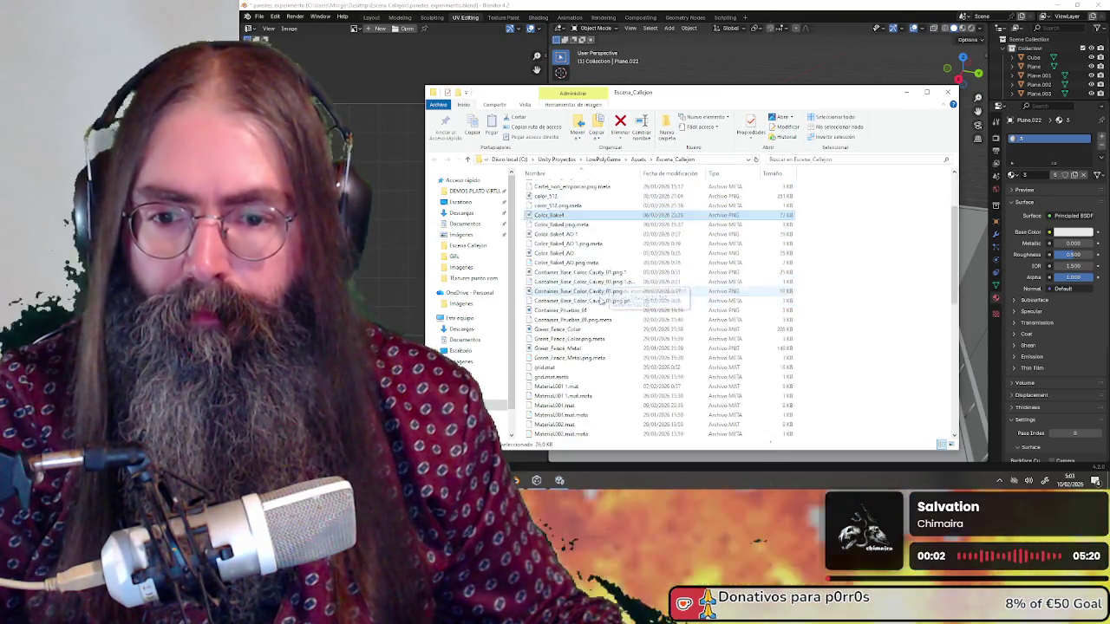
{"action": "scroll", "coordinate": [596, 321], "scroll_direction": "up", "scroll_amount": 9}
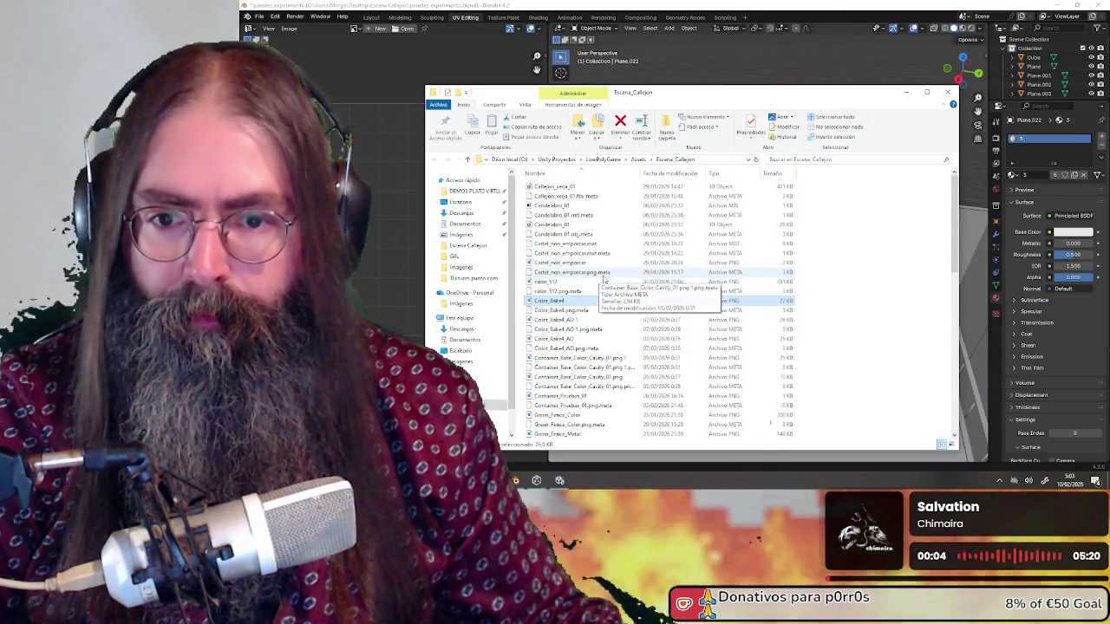
{"action": "left_click", "coordinate": [598, 300]}
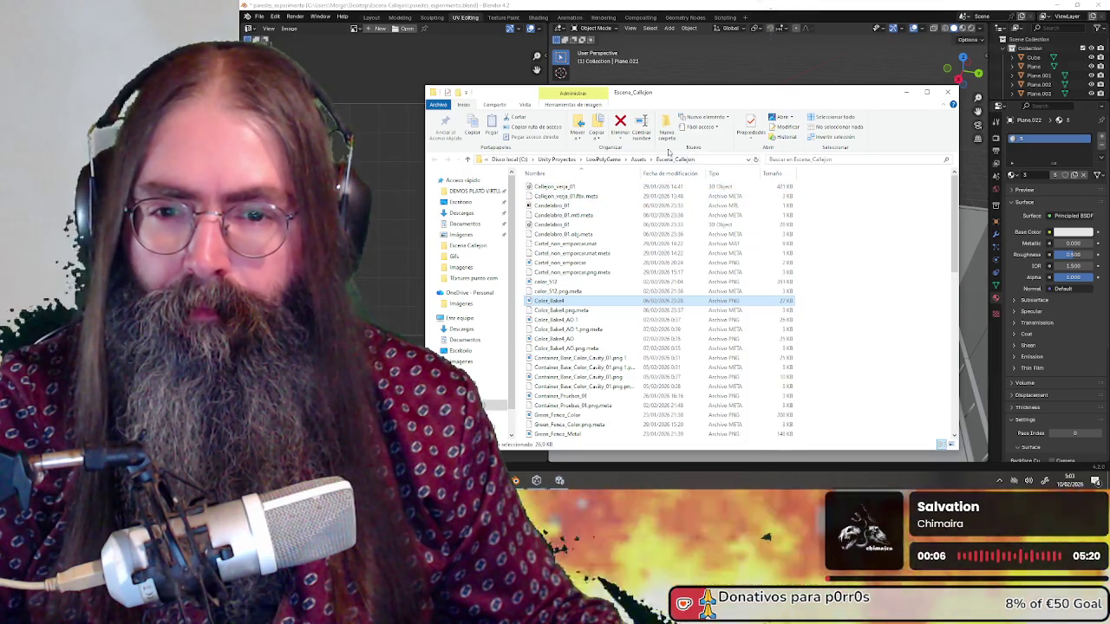
{"action": "left_click", "coordinate": [907, 93]}
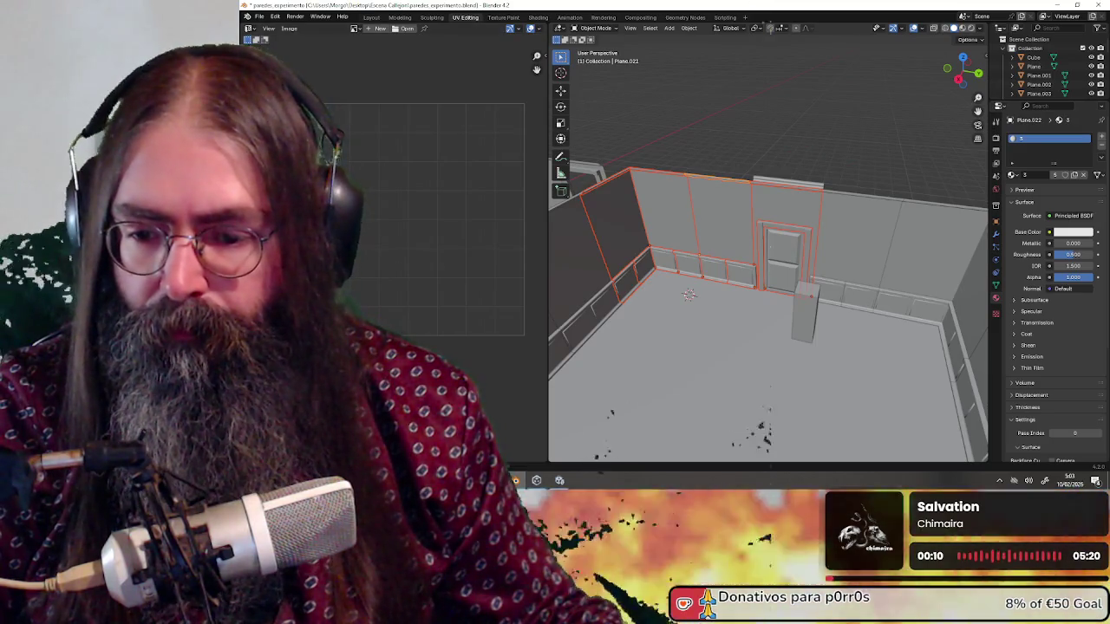
Go up to Escena Callejon in Explorer and drag the paredes_experimento_02 OBJ into Unity.
{"action": "key", "text": "alt+Tab"}
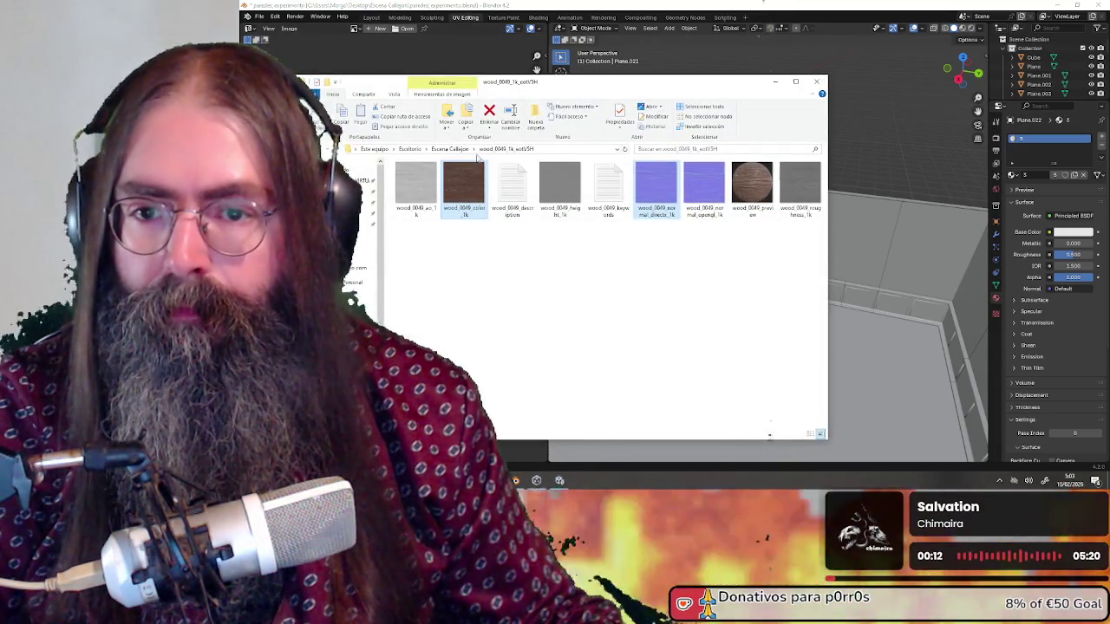
{"action": "left_click", "coordinate": [451, 149]}
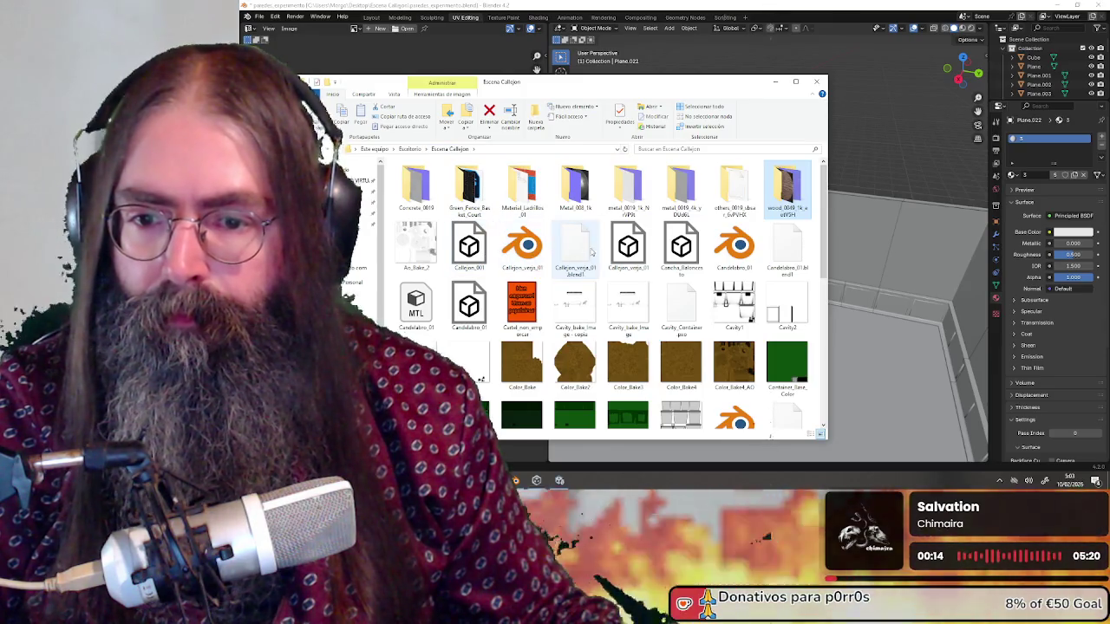
{"action": "scroll", "coordinate": [604, 251], "scroll_direction": "down", "scroll_amount": 10}
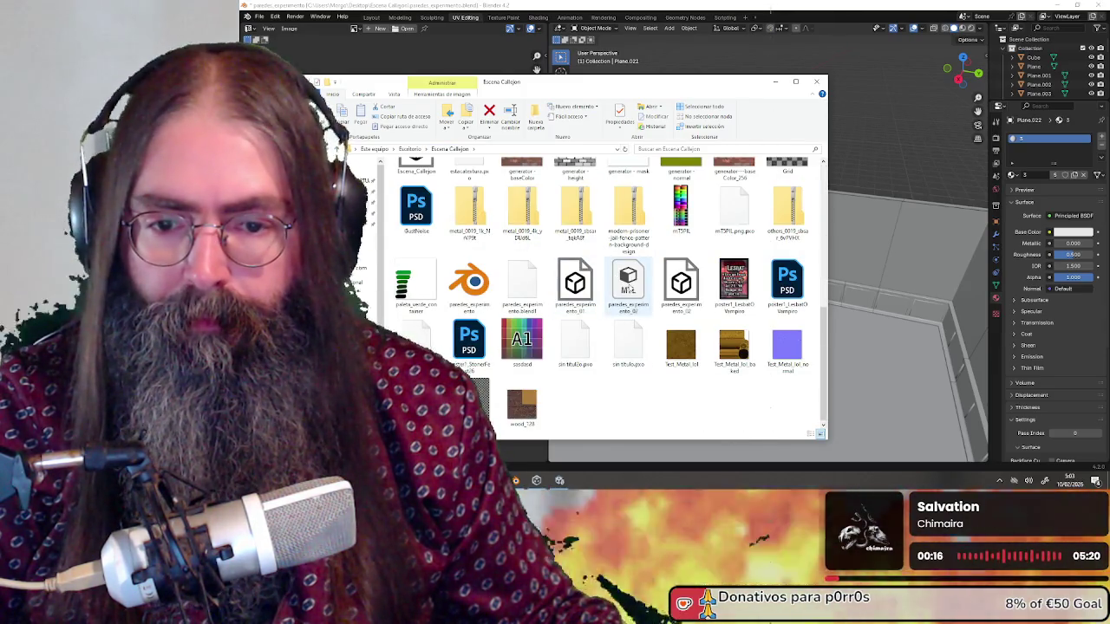
{"action": "mouse_move", "coordinate": [680, 284]}
{"action": "left_mouse_down"}
{"action": "mouse_move", "coordinate": [763, 269]}
{"action": "mouse_move", "coordinate": [433, 356]}
{"action": "mouse_move", "coordinate": [464, 394]}
{"action": "mouse_move", "coordinate": [442, 408]}
{"action": "mouse_move", "coordinate": [463, 392]}
{"action": "mouse_move", "coordinate": [444, 408]}
{"action": "mouse_move", "coordinate": [662, 349]}
{"action": "mouse_move", "coordinate": [681, 364]}
{"action": "left_mouse_up"}
{"action": "key", "text": "alt+Tab"}
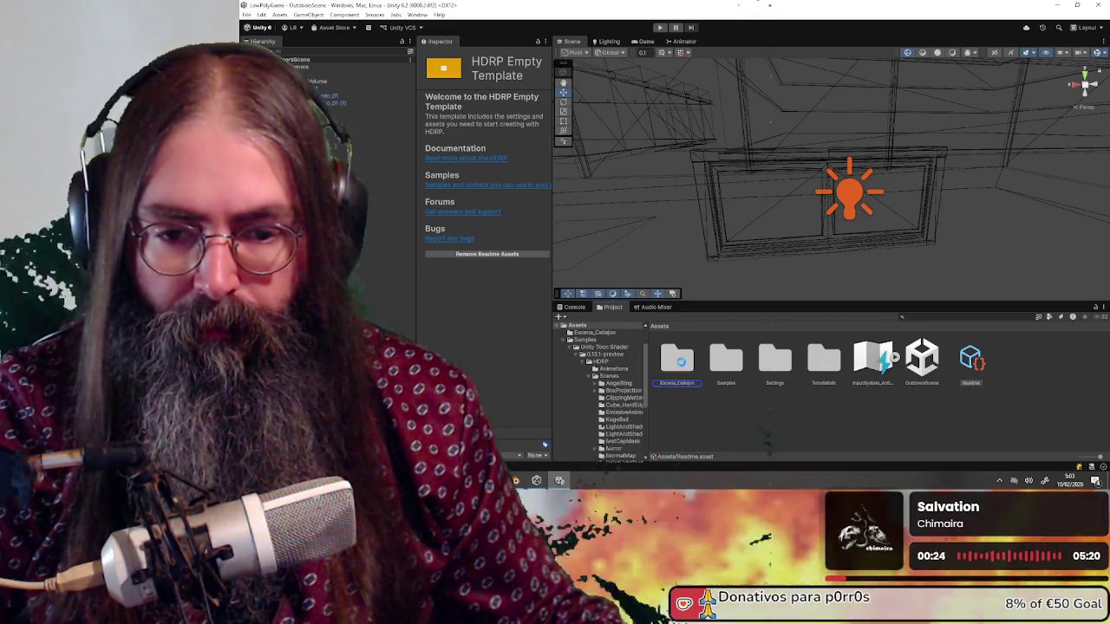
Open the Escena_Callejon folder, select the paredes_experimento_02 asset and set the Scene view to Shaded.
{"action": "double_click", "coordinate": [678, 360]}
{"action": "scroll", "coordinate": [880, 387], "scroll_direction": "down", "scroll_amount": 5}
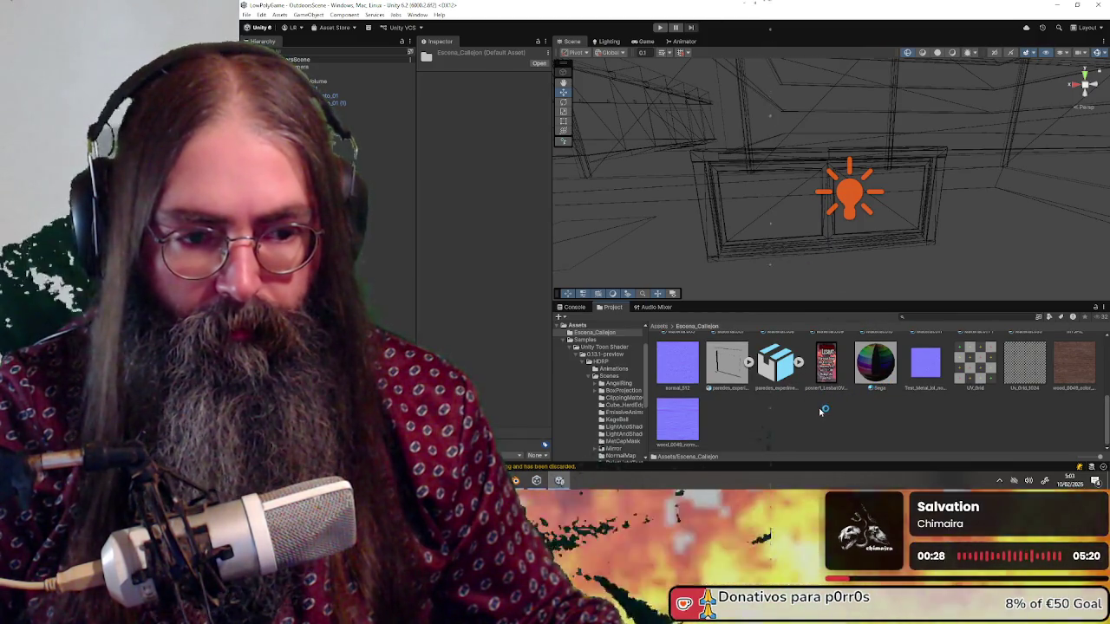
{"action": "scroll", "coordinate": [821, 410], "scroll_direction": "up", "scroll_amount": 1}
{"action": "left_click", "coordinate": [737, 411]}
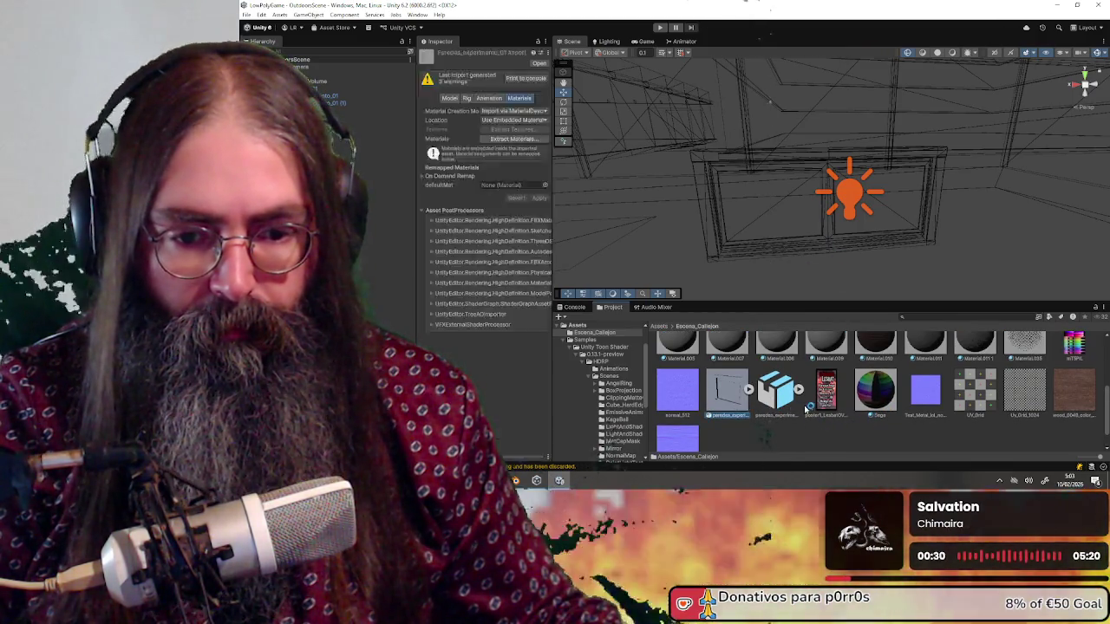
{"action": "scroll", "coordinate": [780, 409], "scroll_direction": "up", "scroll_amount": 4}
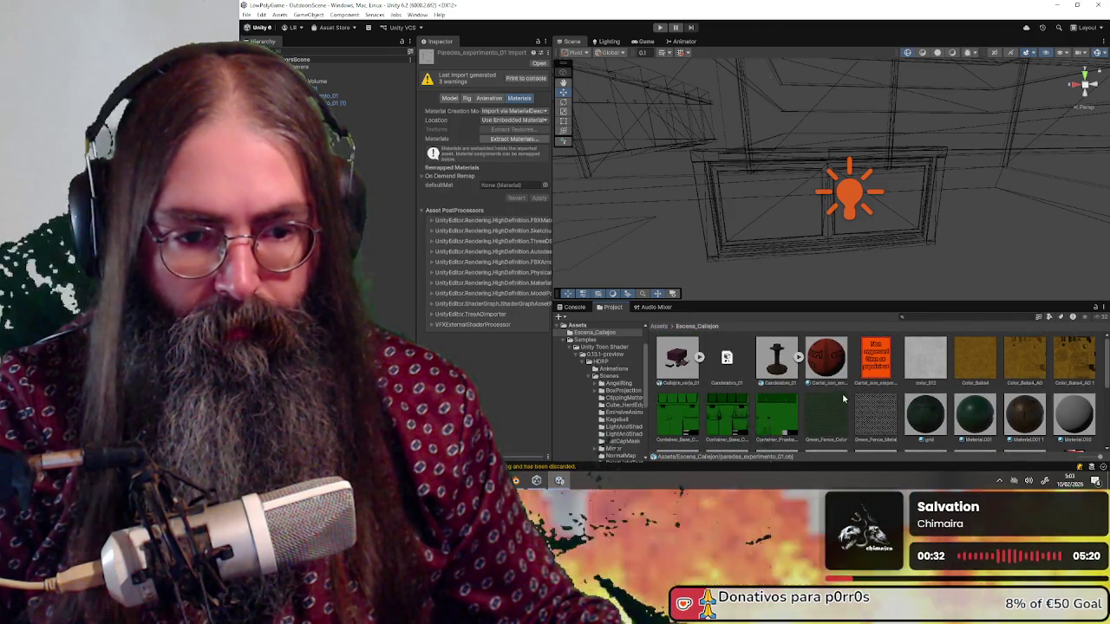
{"action": "scroll", "coordinate": [840, 394], "scroll_direction": "down", "scroll_amount": 5}
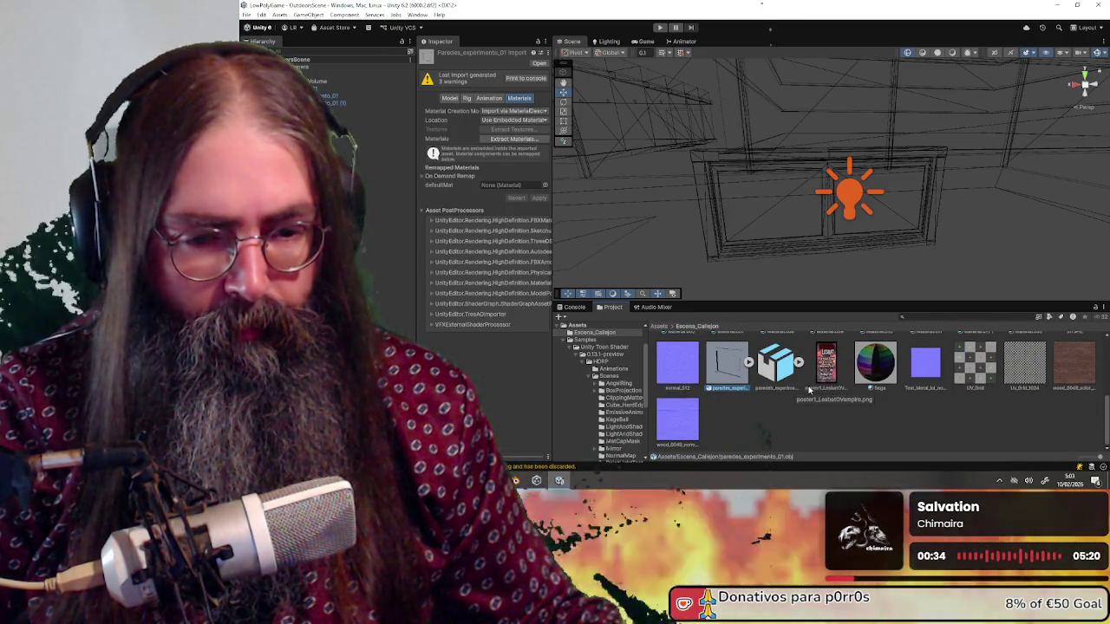
{"action": "left_click", "coordinate": [785, 372]}
{"action": "scroll", "coordinate": [826, 165], "scroll_direction": "down", "scroll_amount": 2}
{"action": "left_click", "coordinate": [952, 53]}
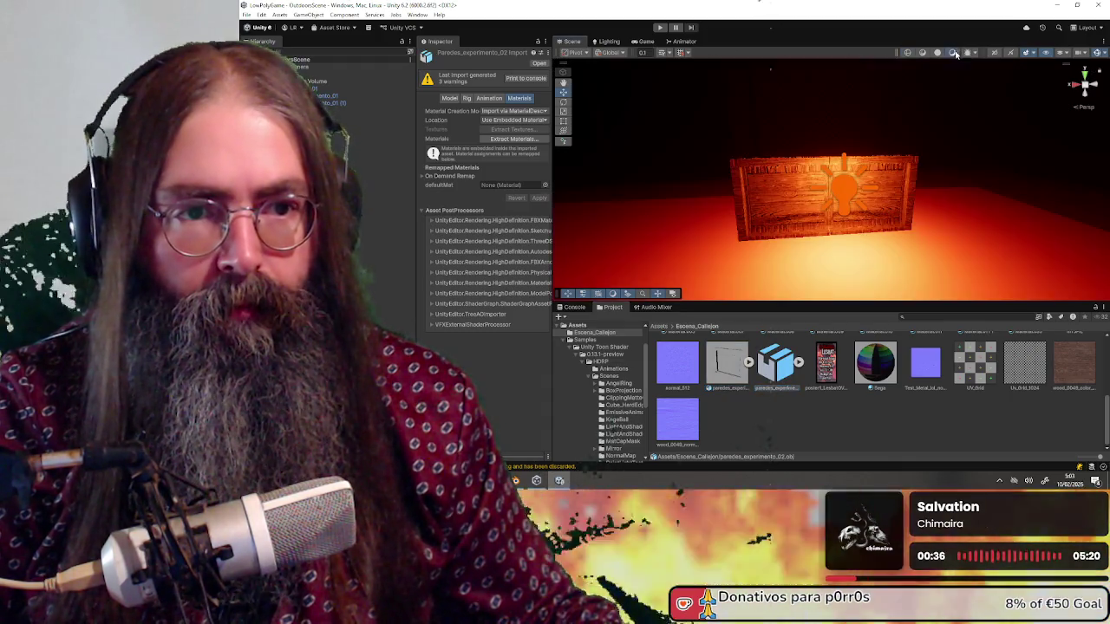
Check the Sun light and the wooden panel, then select the placed paredes_experimento_02 walls and orbit closer.
{"action": "scroll", "coordinate": [880, 186], "scroll_direction": "up", "scroll_amount": 3}
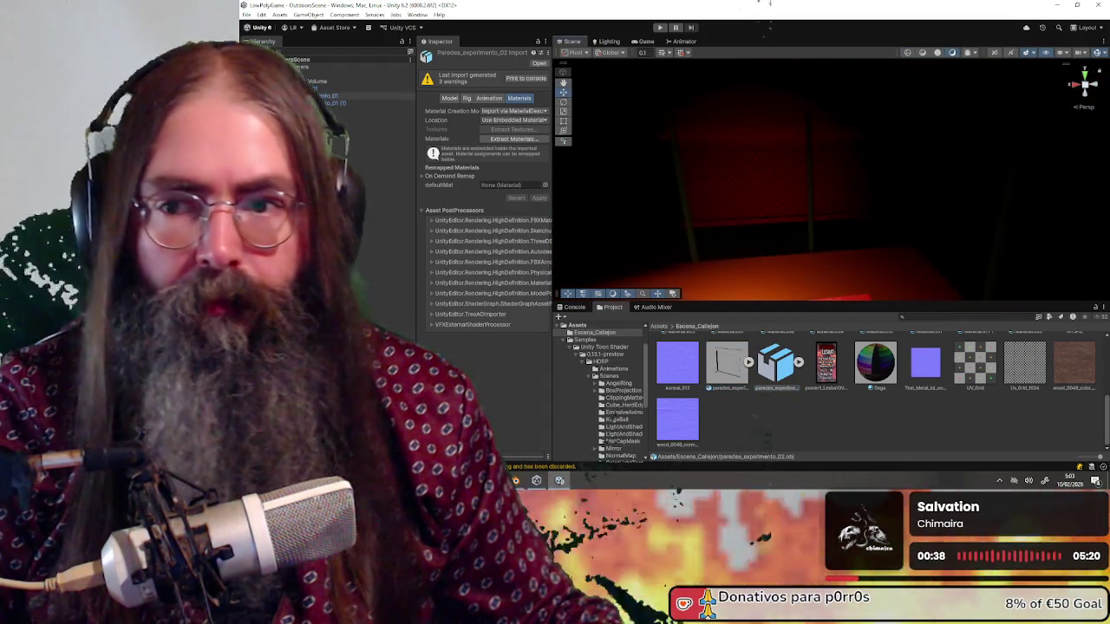
{"action": "left_click", "coordinate": [346, 73]}
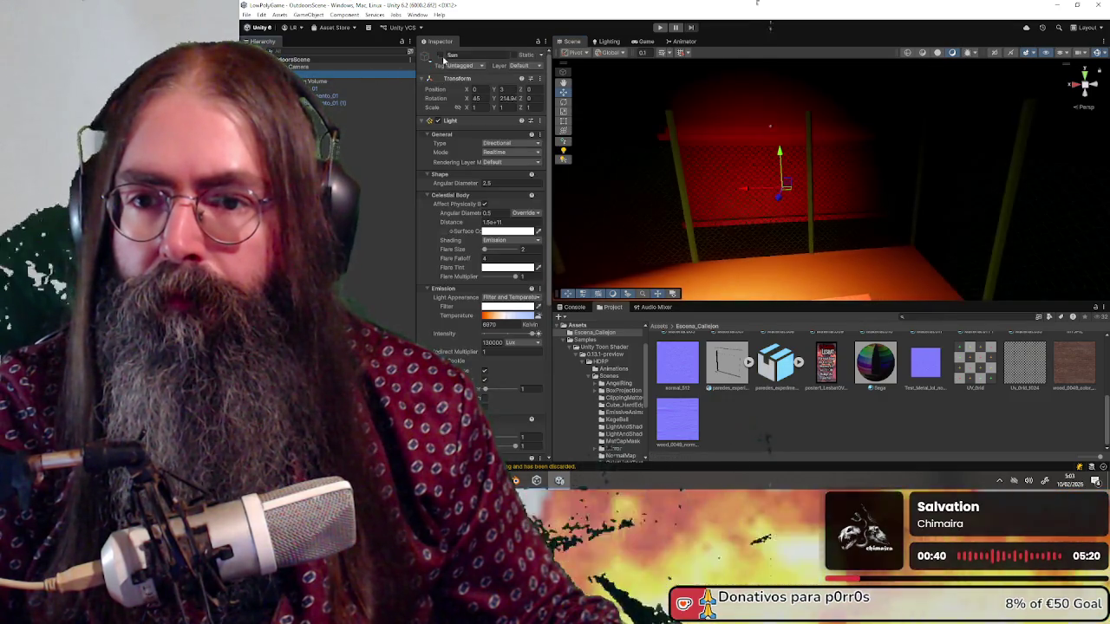
{"action": "scroll", "coordinate": [778, 197], "scroll_direction": "up", "scroll_amount": 3}
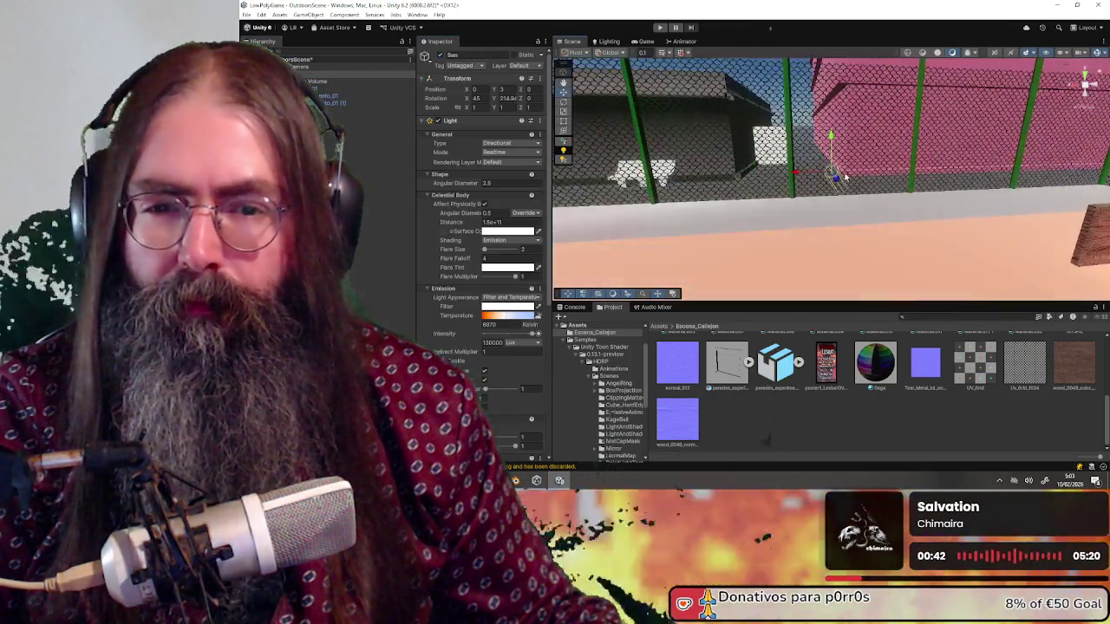
{"action": "scroll", "coordinate": [825, 199], "scroll_direction": "down", "scroll_amount": 3}
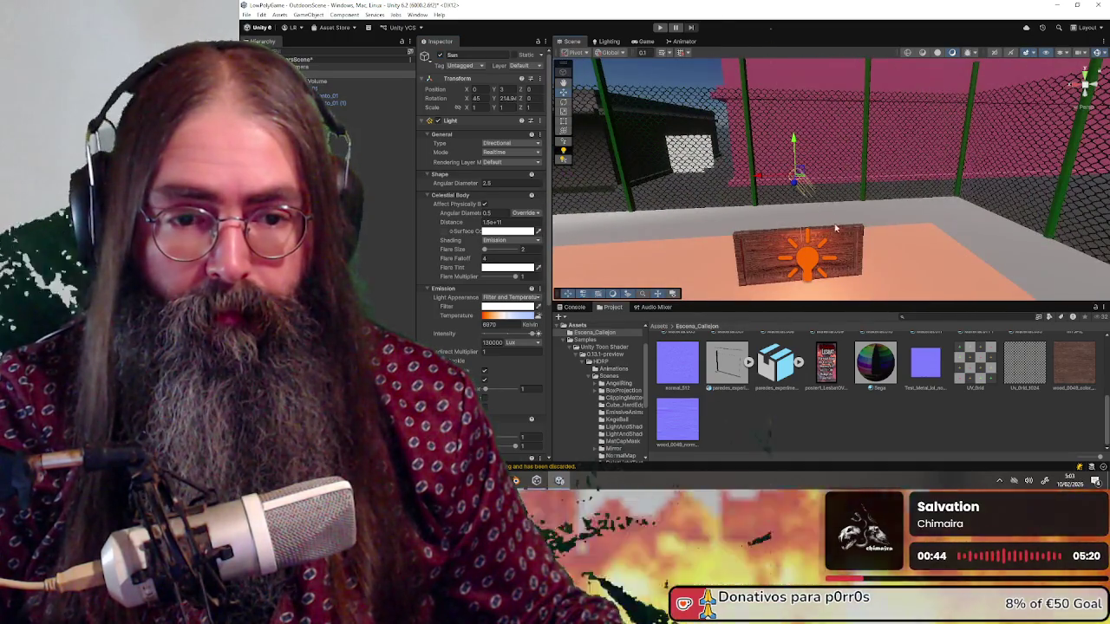
{"action": "left_click", "coordinate": [839, 242]}
{"action": "scroll", "coordinate": [826, 231], "scroll_direction": "up", "scroll_amount": 3}
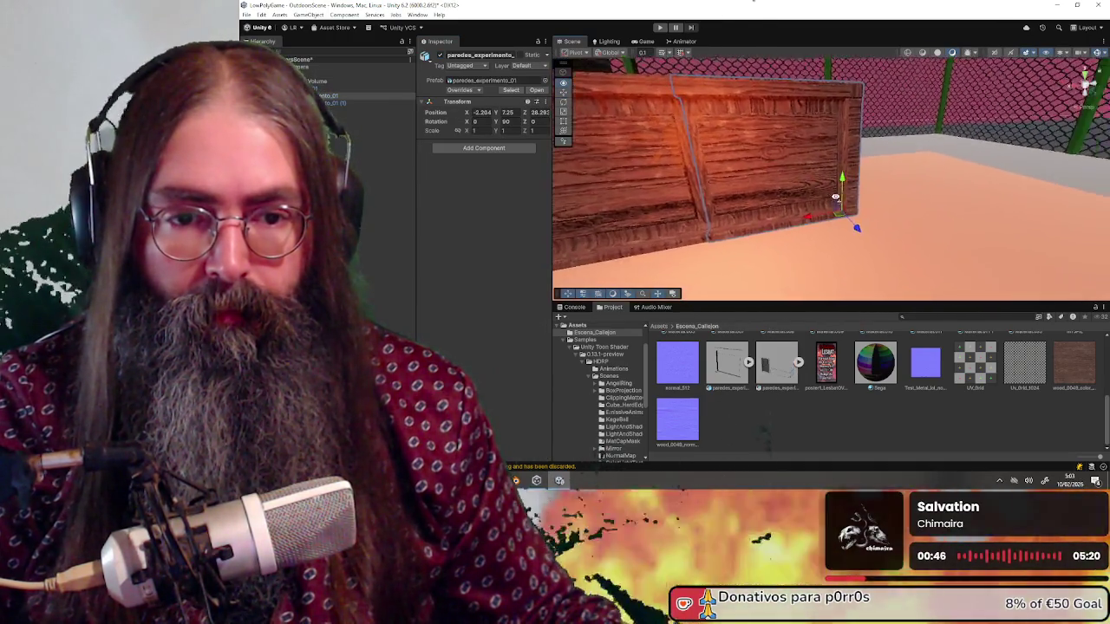
{"action": "scroll", "coordinate": [816, 207], "scroll_direction": "down", "scroll_amount": 4}
{"action": "scroll", "coordinate": [816, 208], "scroll_direction": "down", "scroll_amount": 3}
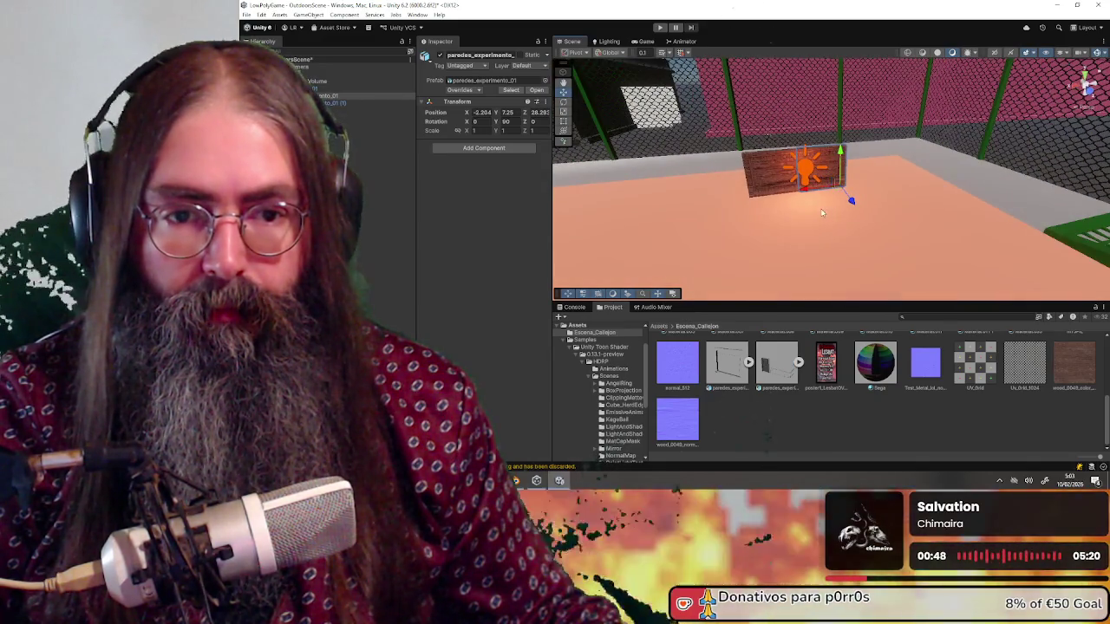
{"action": "scroll", "coordinate": [822, 213], "scroll_direction": "down", "scroll_amount": 2}
{"action": "scroll", "coordinate": [855, 215], "scroll_direction": "up", "scroll_amount": 3}
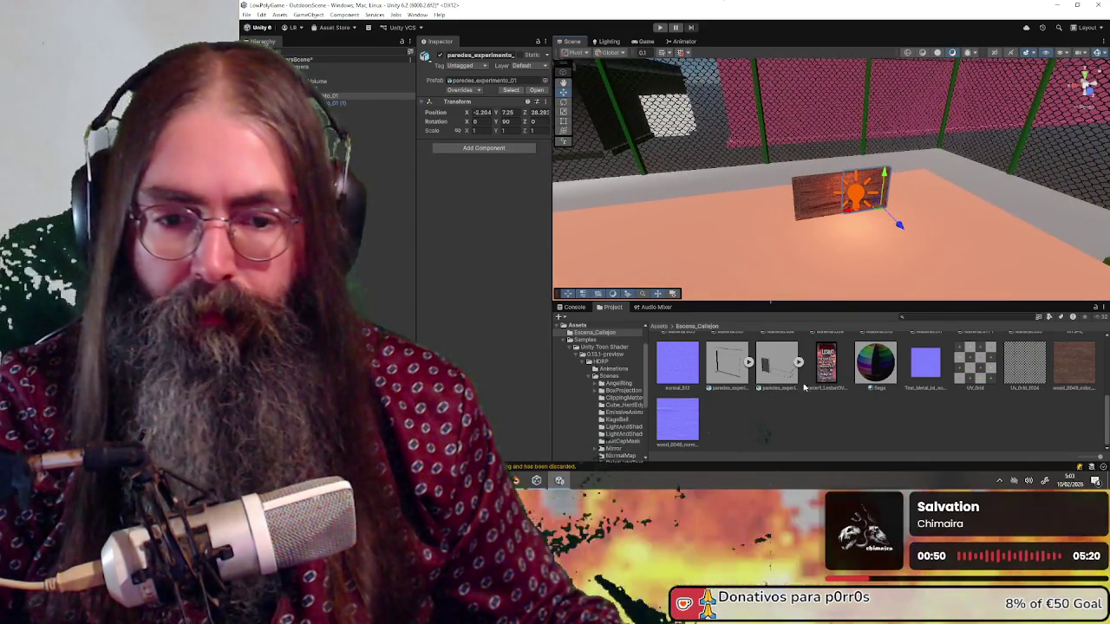
{"action": "left_click", "coordinate": [755, 263]}
{"action": "scroll", "coordinate": [858, 206], "scroll_direction": "down", "scroll_amount": 3}
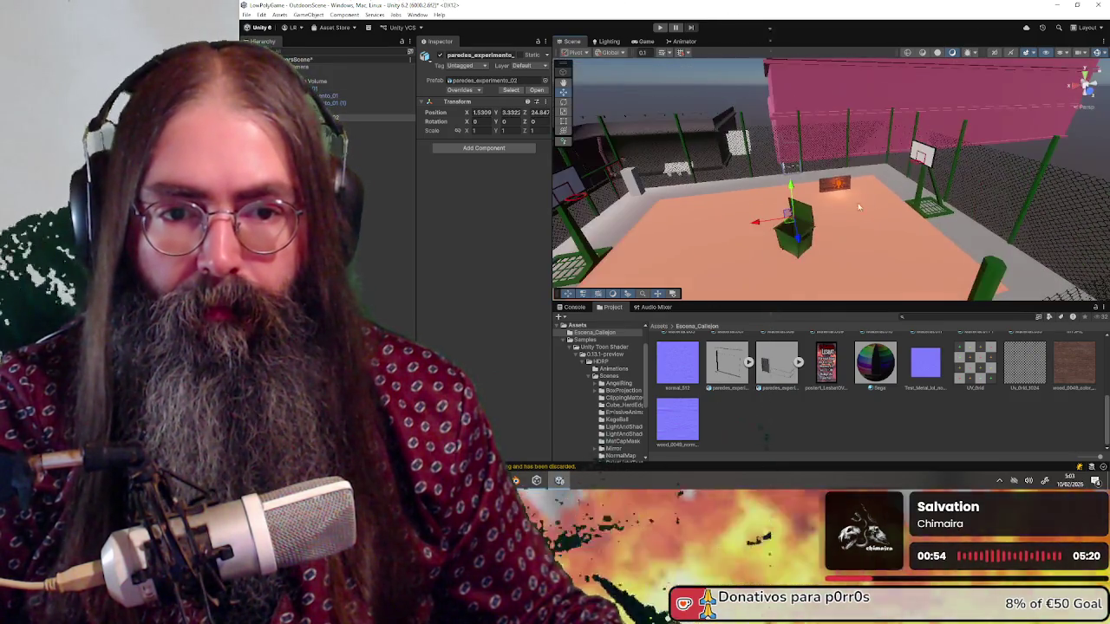
{"action": "mouse_move", "coordinate": [926, 161]}
{"action": "left_mouse_down"}
{"action": "mouse_move", "coordinate": [763, 212]}
{"action": "mouse_move", "coordinate": [839, 149]}
{"action": "mouse_move", "coordinate": [759, 175]}
{"action": "mouse_move", "coordinate": [712, 158]}
{"action": "mouse_move", "coordinate": [652, 212]}
{"action": "mouse_move", "coordinate": [711, 218]}
{"action": "mouse_move", "coordinate": [855, 200]}
{"action": "mouse_move", "coordinate": [791, 225]}
{"action": "left_mouse_up"}
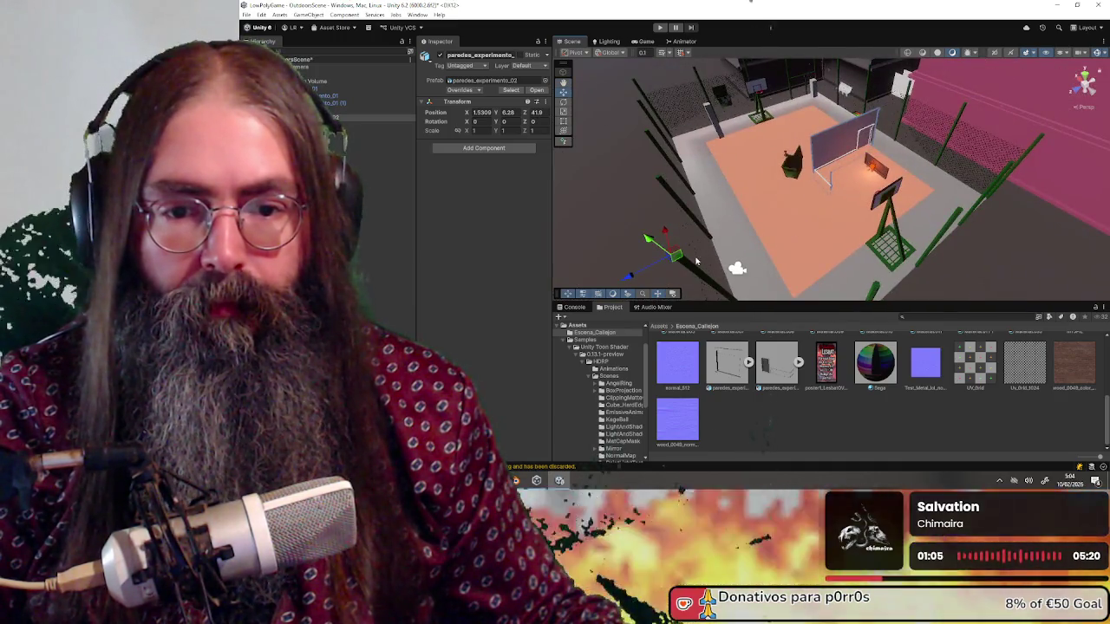
Rotate the paredes_experimento_02 walls 90° around the Y axis.
{"action": "key", "text": "e"}
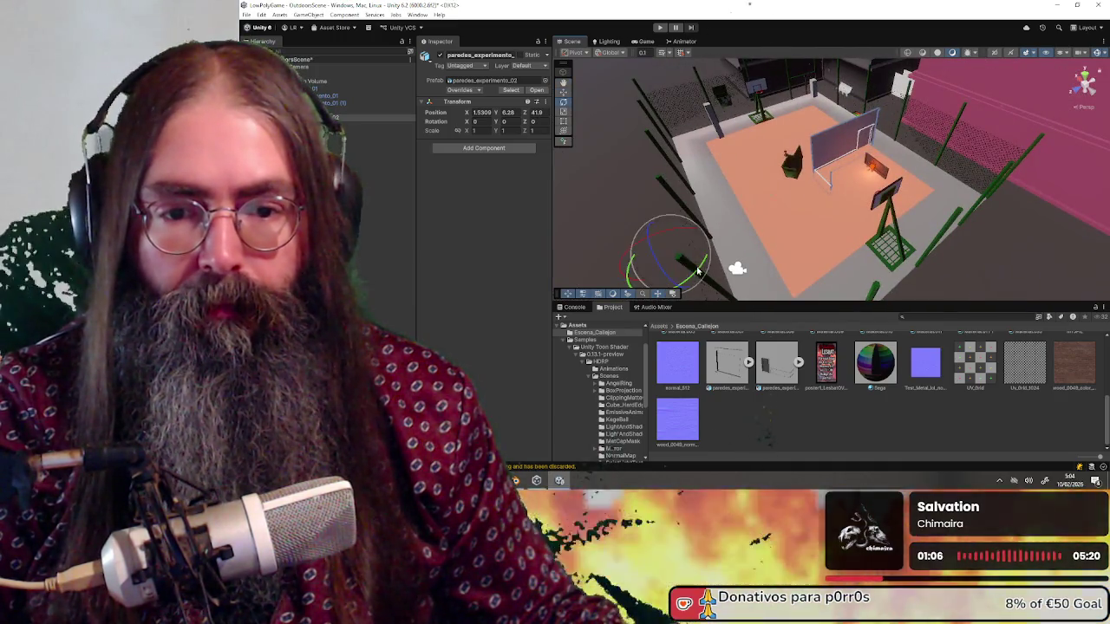
{"action": "left_click_drag", "start_coordinate": [696, 269], "coordinate": [671, 290]}
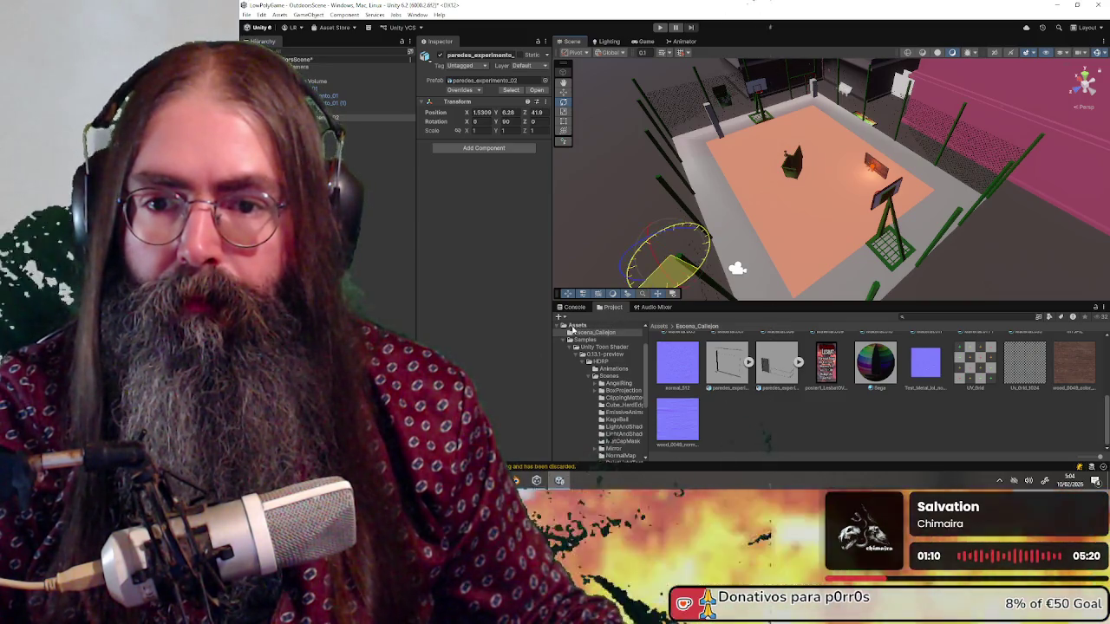
{"action": "mouse_move", "coordinate": [741, 221]}
{"action": "left_mouse_down"}
{"action": "mouse_move", "coordinate": [805, 183]}
{"action": "mouse_move", "coordinate": [924, 173]}
{"action": "mouse_move", "coordinate": [943, 187]}
{"action": "mouse_move", "coordinate": [851, 158]}
{"action": "mouse_move", "coordinate": [752, 178]}
{"action": "mouse_move", "coordinate": [914, 107]}
{"action": "mouse_move", "coordinate": [1066, 96]}
{"action": "left_mouse_up"}
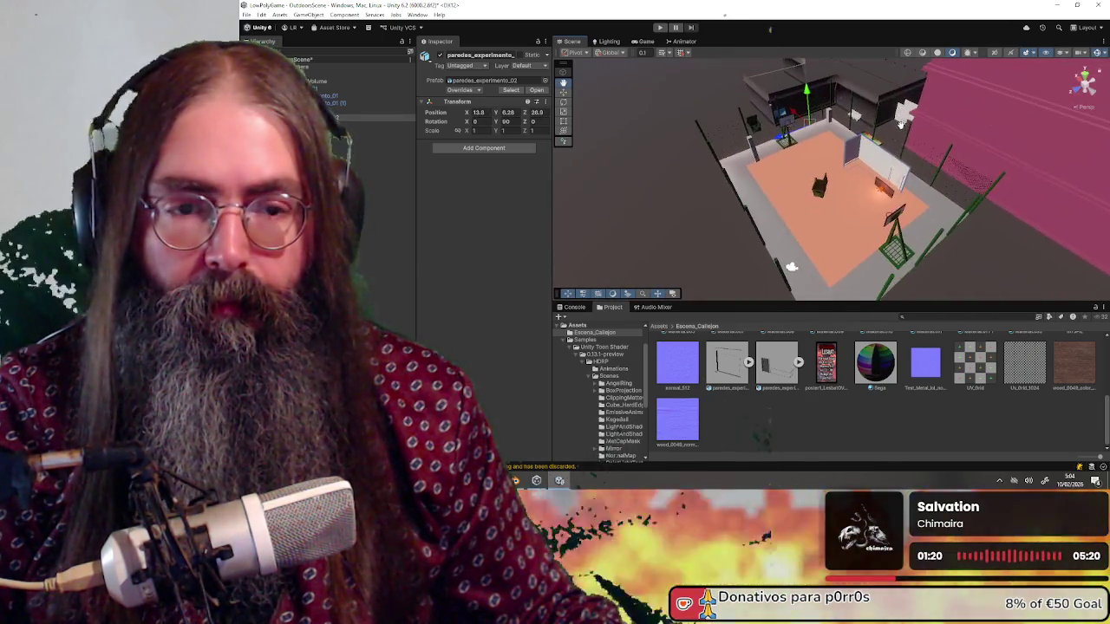
Raise the walls along Y to about 7.2 so they sit beside the orange floor.
{"action": "scroll", "coordinate": [828, 155], "scroll_direction": "up", "scroll_amount": 5}
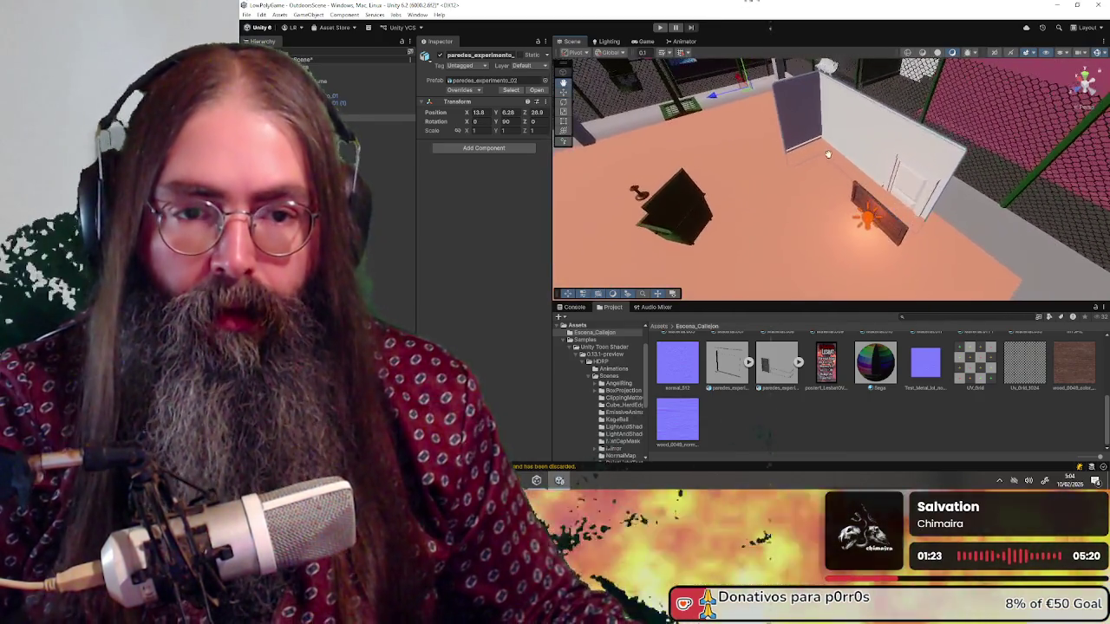
{"action": "scroll", "coordinate": [828, 154], "scroll_direction": "up", "scroll_amount": 6}
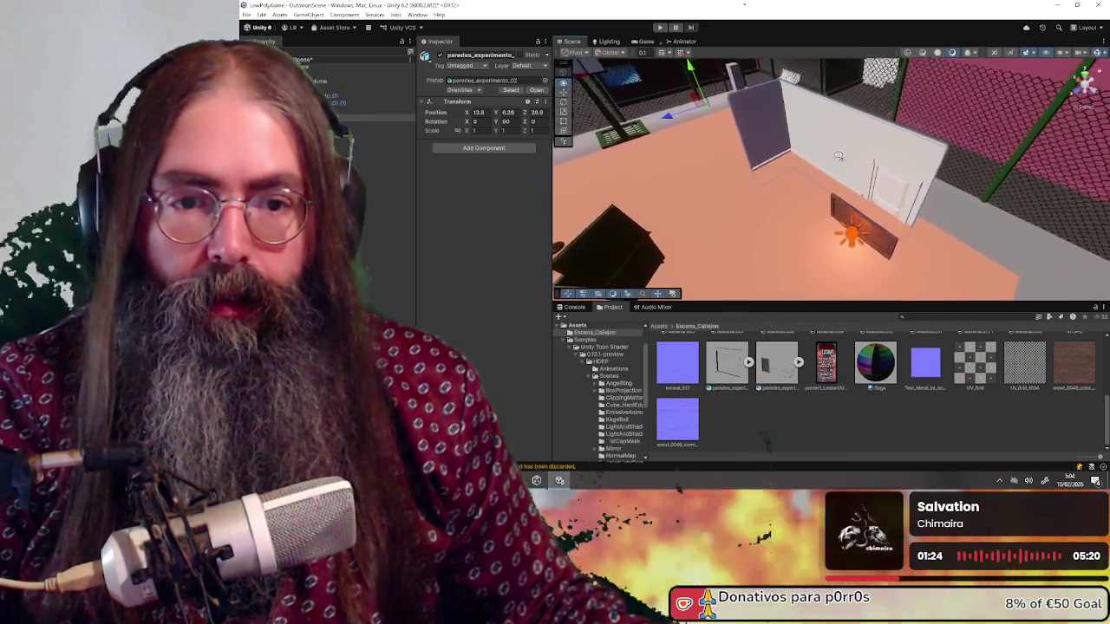
{"action": "left_click_drag", "start_coordinate": [880, 155], "coordinate": [728, 125]}
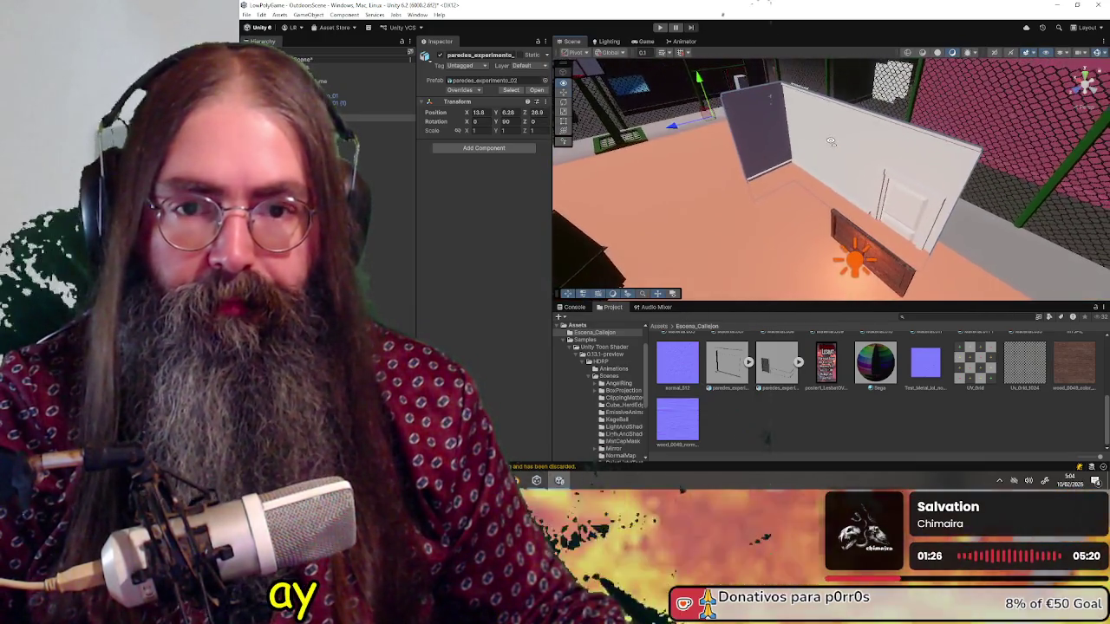
{"action": "left_click_drag", "start_coordinate": [701, 83], "coordinate": [704, 69]}
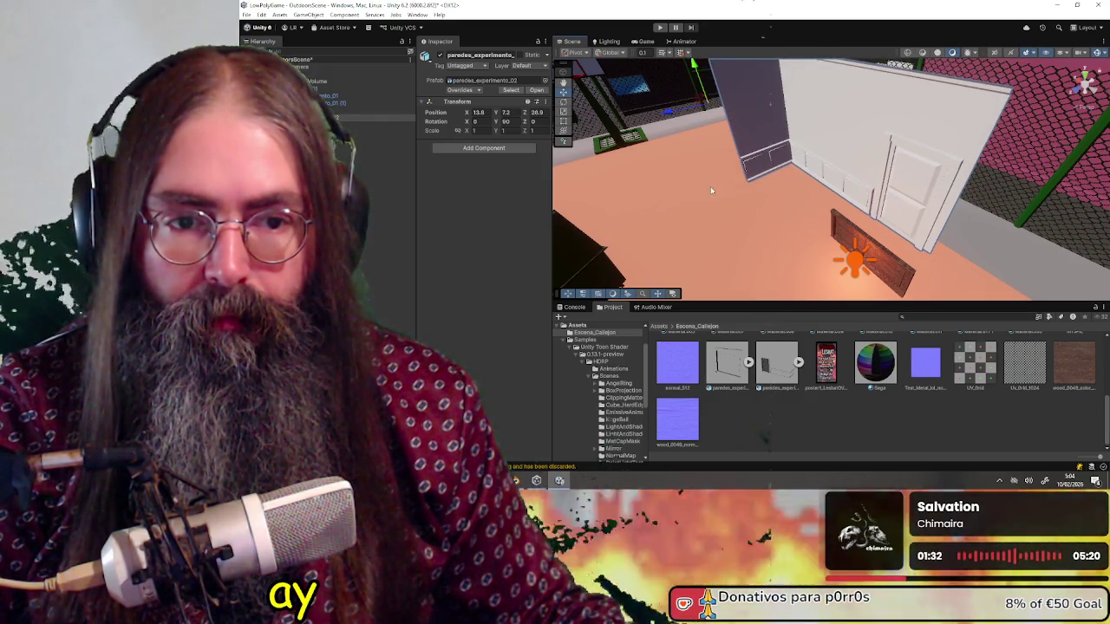
{"action": "scroll", "coordinate": [741, 182], "scroll_direction": "up", "scroll_amount": 3}
{"action": "scroll", "coordinate": [741, 182], "scroll_direction": "up", "scroll_amount": 3}
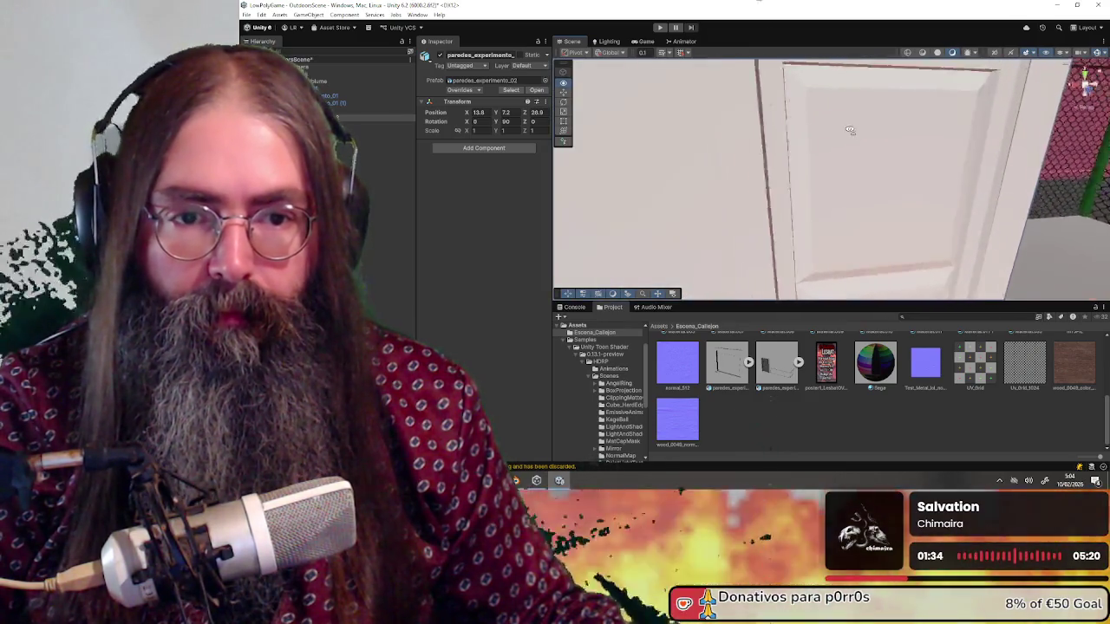
{"action": "scroll", "coordinate": [837, 195], "scroll_direction": "down", "scroll_amount": 3}
{"action": "scroll", "coordinate": [837, 195], "scroll_direction": "down", "scroll_amount": 3}
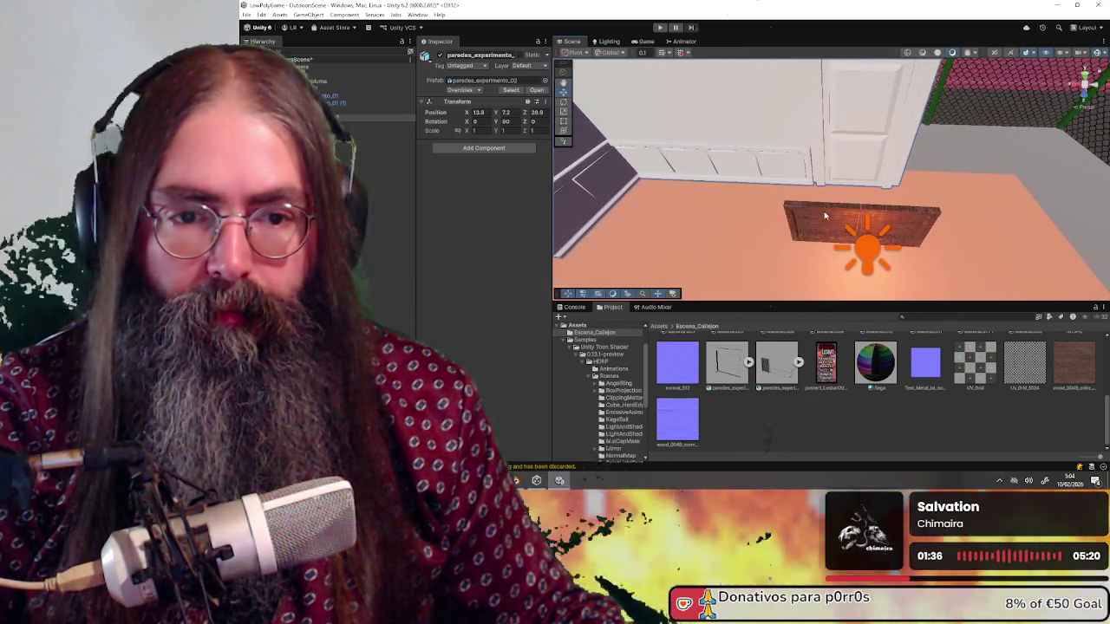
{"action": "scroll", "coordinate": [901, 393], "scroll_direction": "up", "scroll_amount": 1}
{"action": "scroll", "coordinate": [902, 393], "scroll_direction": "up", "scroll_amount": 1}
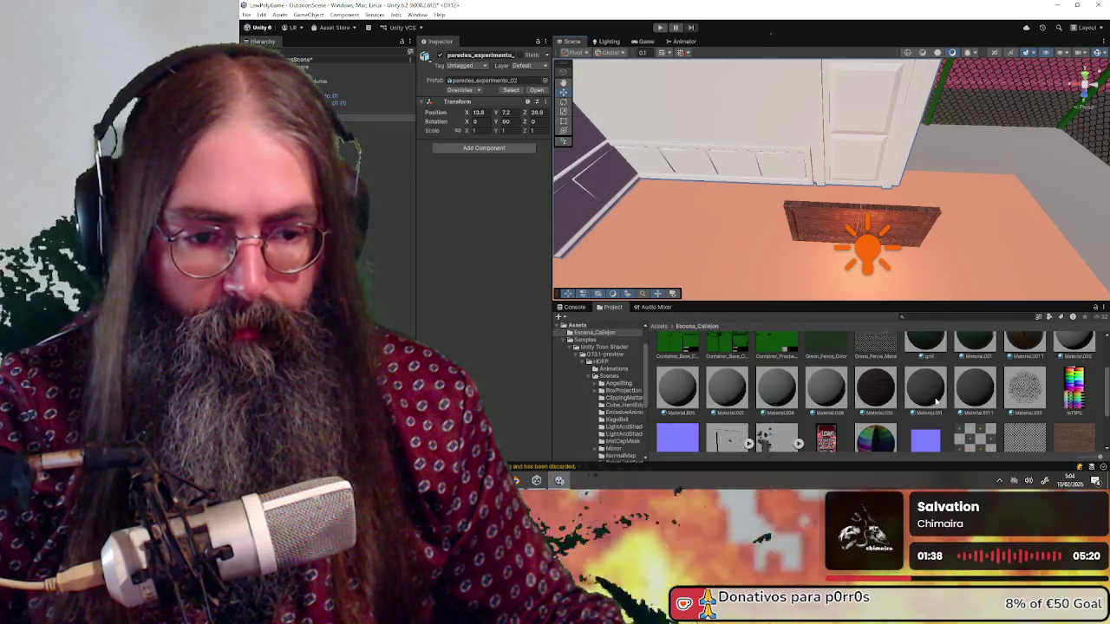
Abandon the wood material drag and select the 'default' wall mesh to see its defaultMat material.
{"action": "left_click_drag", "start_coordinate": [876, 391], "coordinate": [859, 138]}
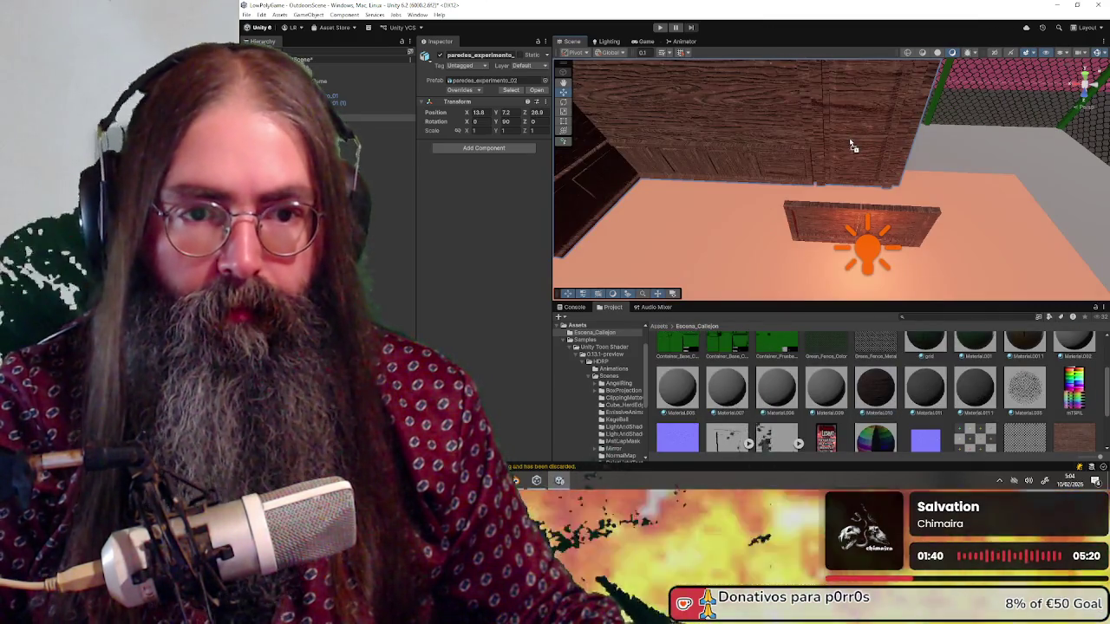
{"action": "left_click", "coordinate": [776, 125]}
{"action": "left_click", "coordinate": [860, 166]}
{"action": "left_click", "coordinate": [860, 167]}
{"action": "mouse_move", "coordinate": [860, 167]}
{"action": "left_mouse_down"}
{"action": "mouse_move", "coordinate": [857, 80]}
{"action": "mouse_move", "coordinate": [775, 82]}
{"action": "mouse_move", "coordinate": [741, 153]}
{"action": "left_mouse_up"}
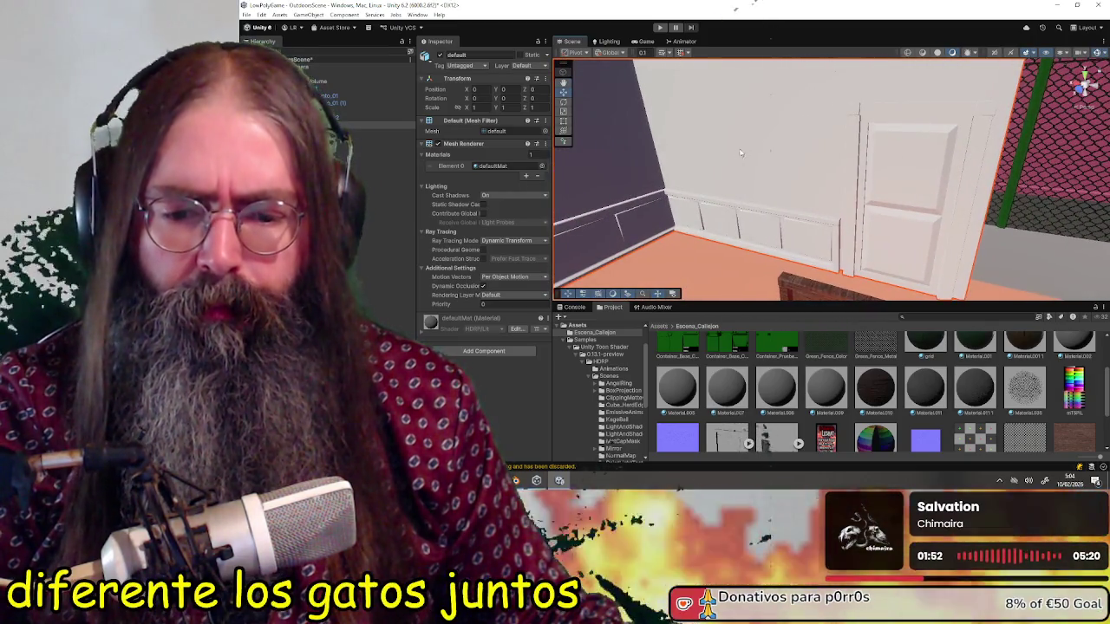
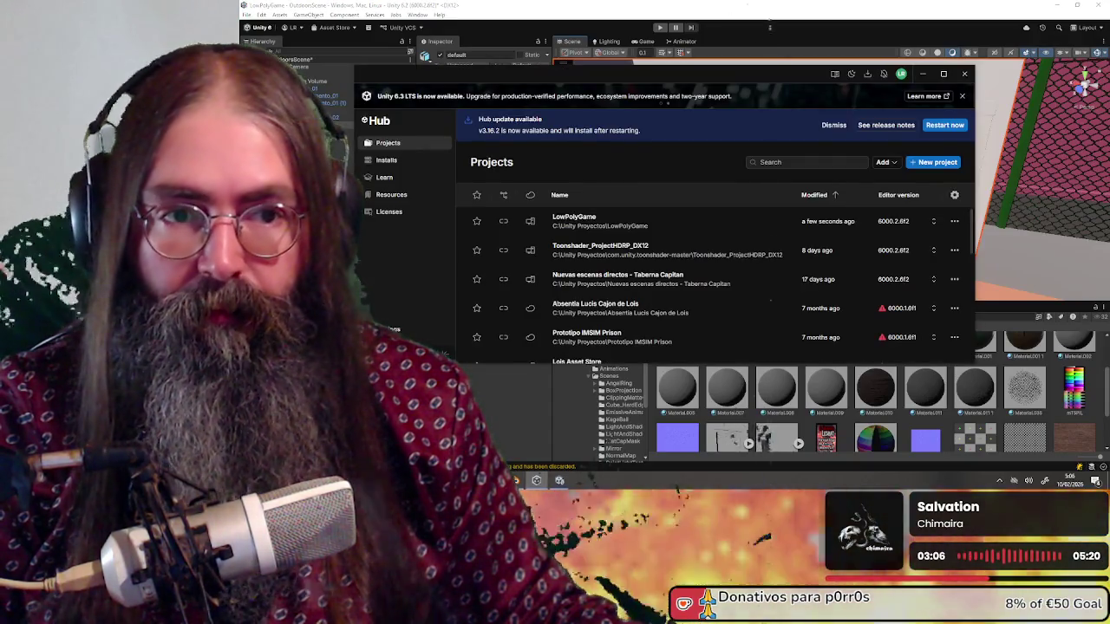
Minimize the Unity Hub and the Unity editor so Blender's paredes_experimento.blend shows.
{"action": "left_click", "coordinate": [921, 73]}
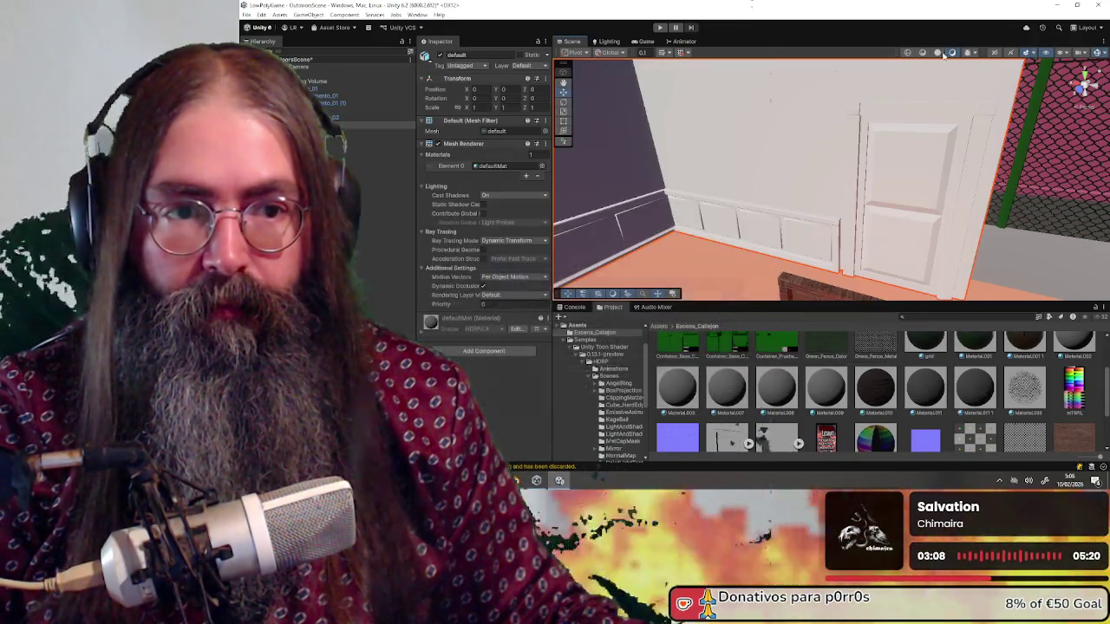
{"action": "left_click", "coordinate": [1057, 5]}
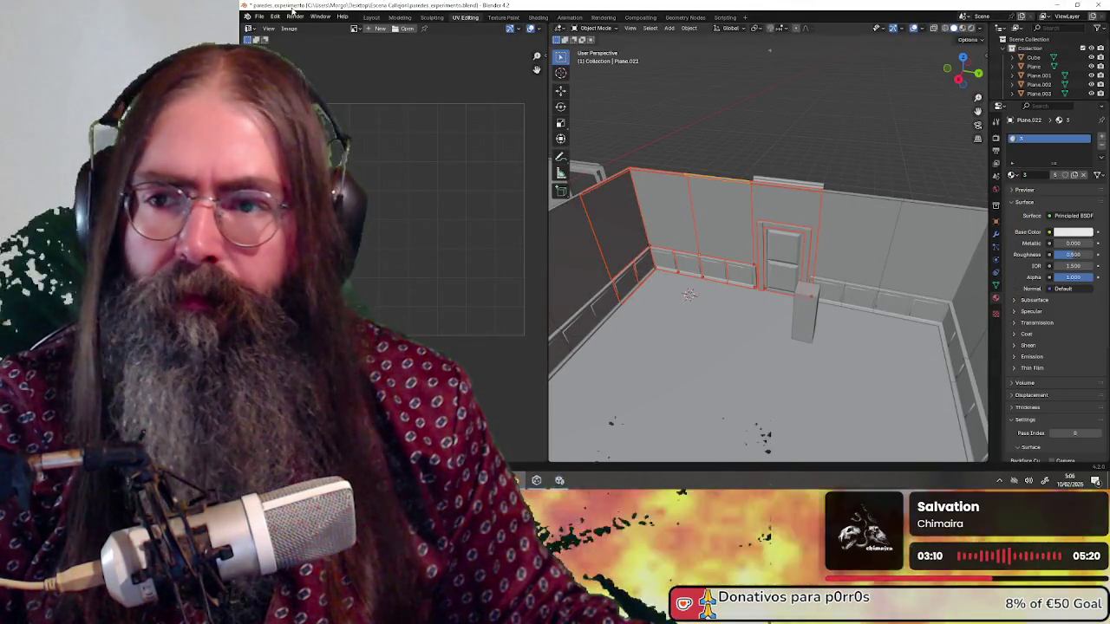
Start a Wavefront (.obj) export from Blender's File > Export menu.
{"action": "left_click", "coordinate": [260, 18]}
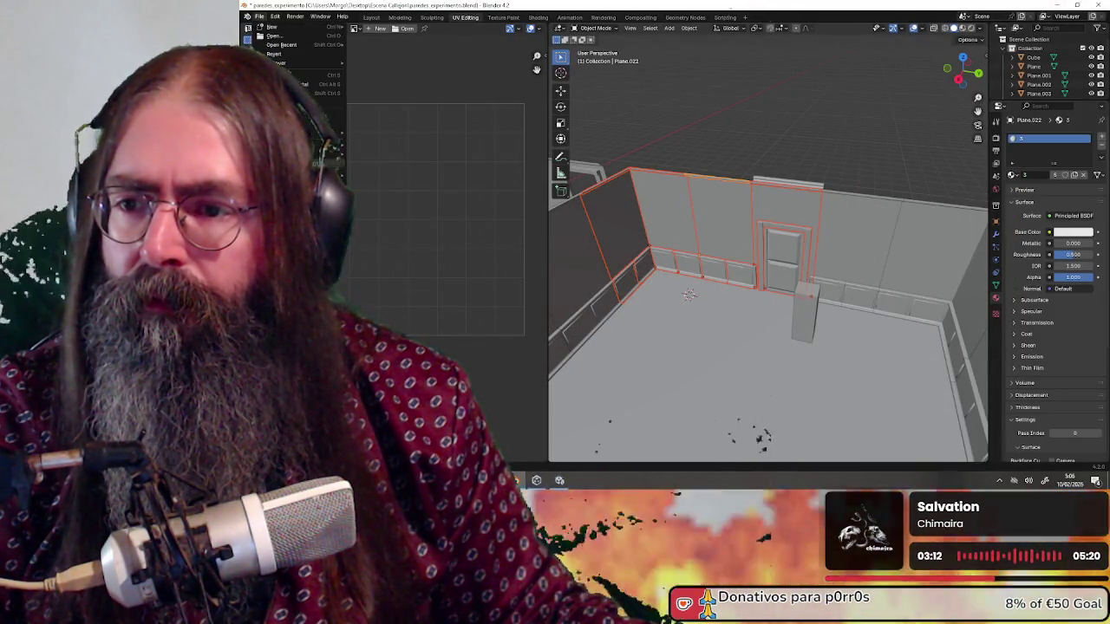
{"action": "mouse_move", "coordinate": [330, 153]}
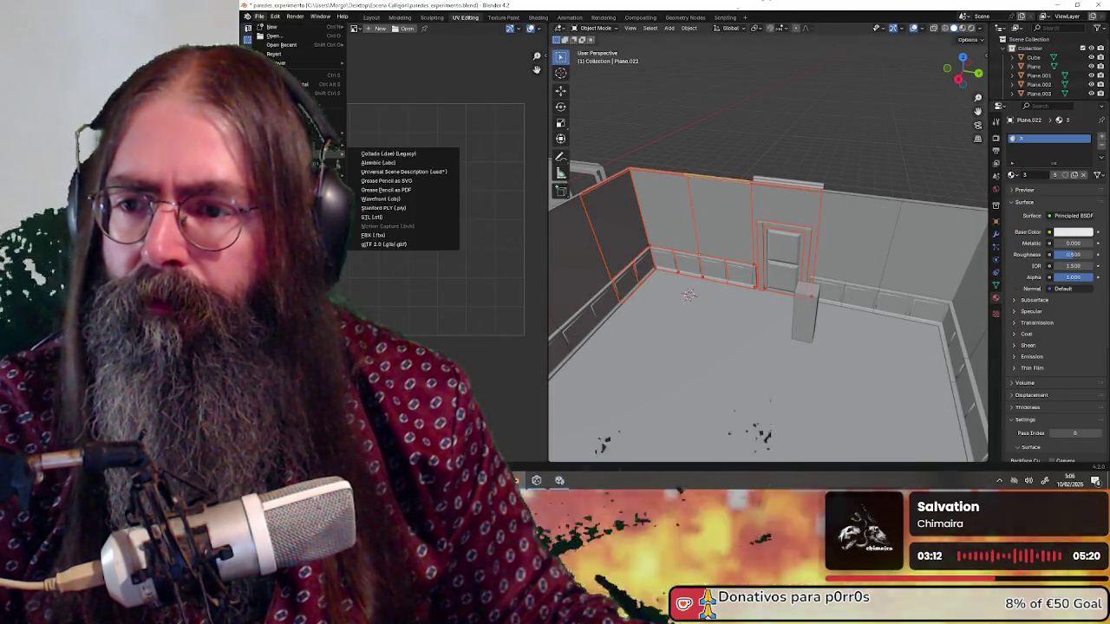
{"action": "left_click", "coordinate": [412, 202]}
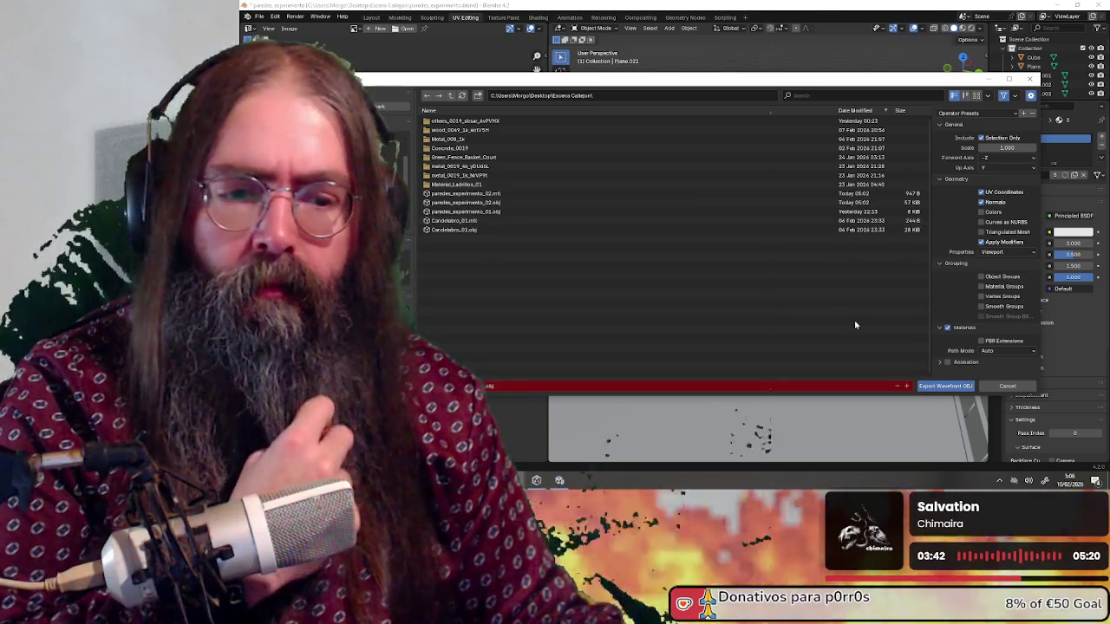
Cancel the OBJ export and bring the export format list back up.
{"action": "left_click", "coordinate": [1030, 79]}
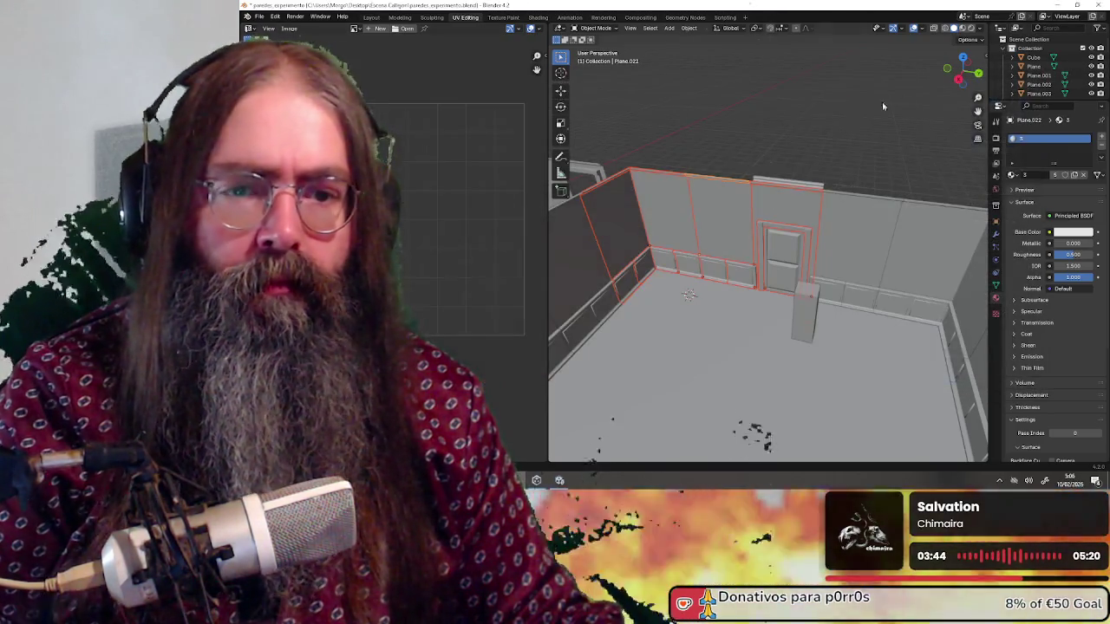
{"action": "left_click", "coordinate": [259, 17]}
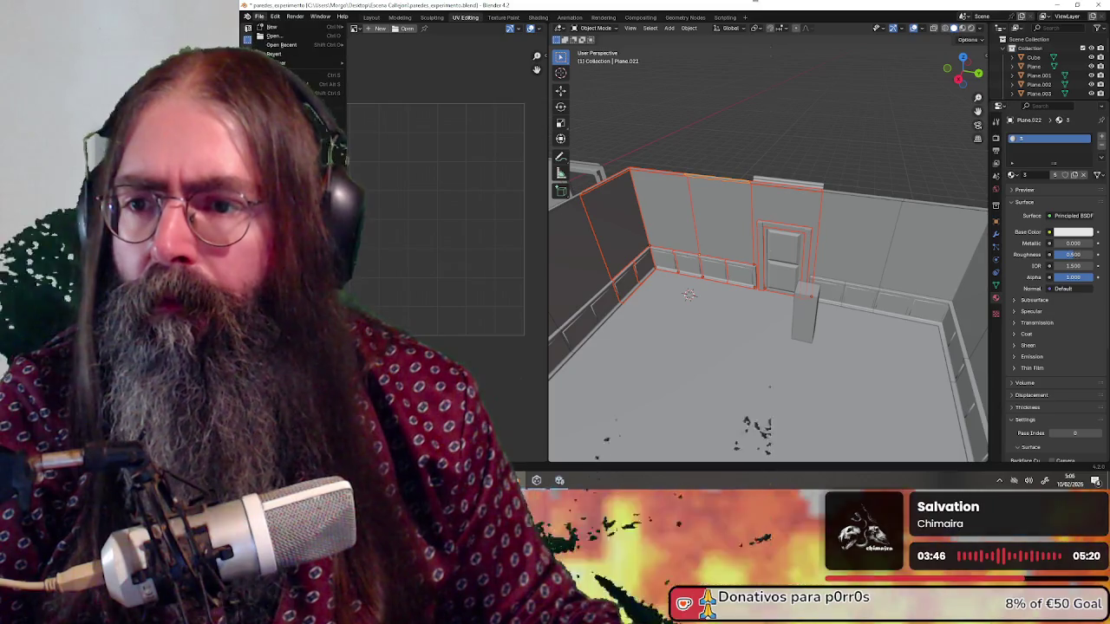
{"action": "mouse_move", "coordinate": [295, 154]}
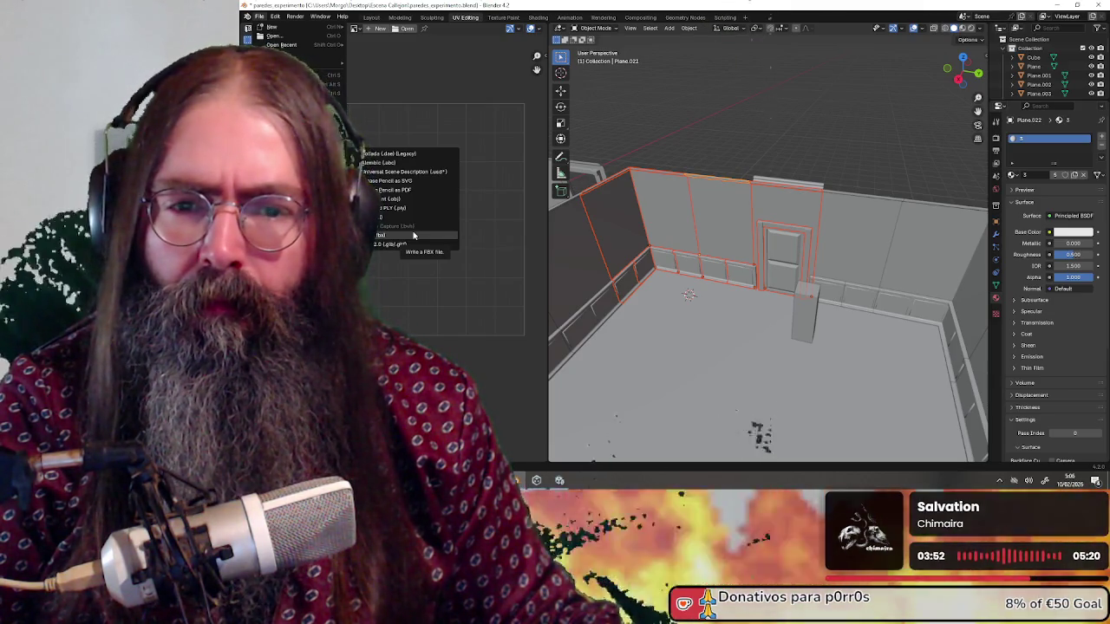
Export only the selected objects as FBX named paredes_experimento_03.
{"action": "left_click", "coordinate": [414, 235]}
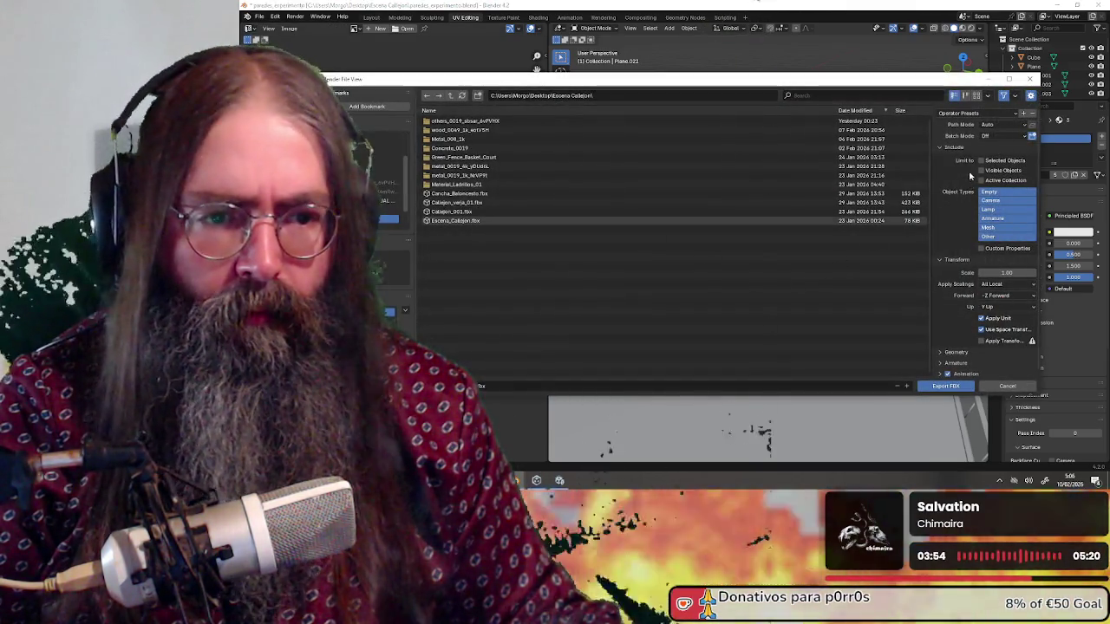
{"action": "left_click", "coordinate": [981, 160]}
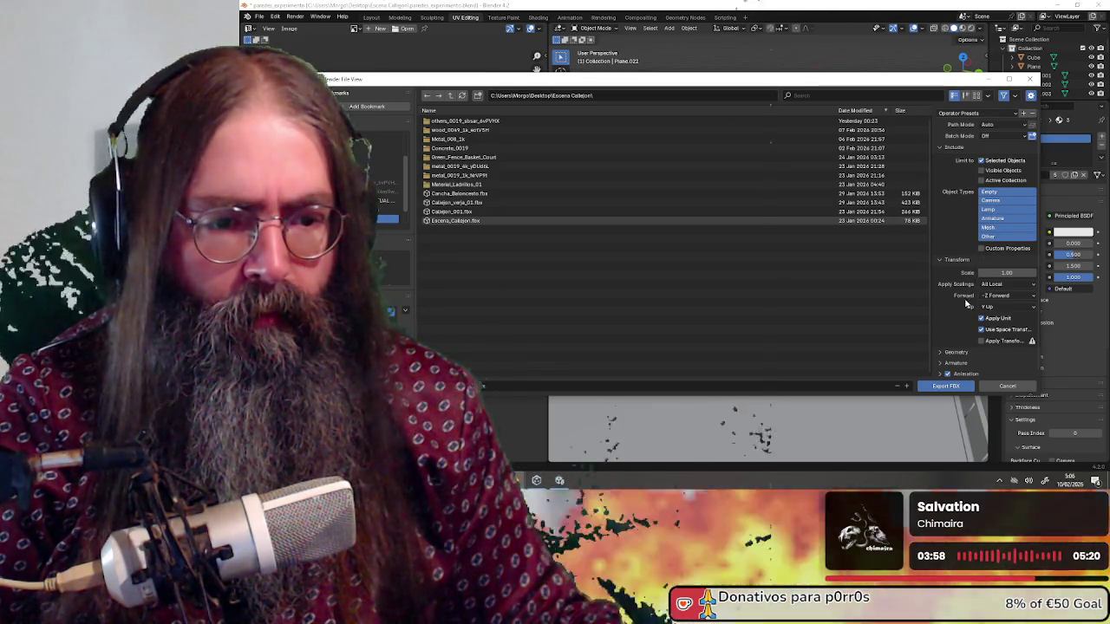
{"action": "scroll", "coordinate": [967, 303], "scroll_direction": "down", "scroll_amount": 1}
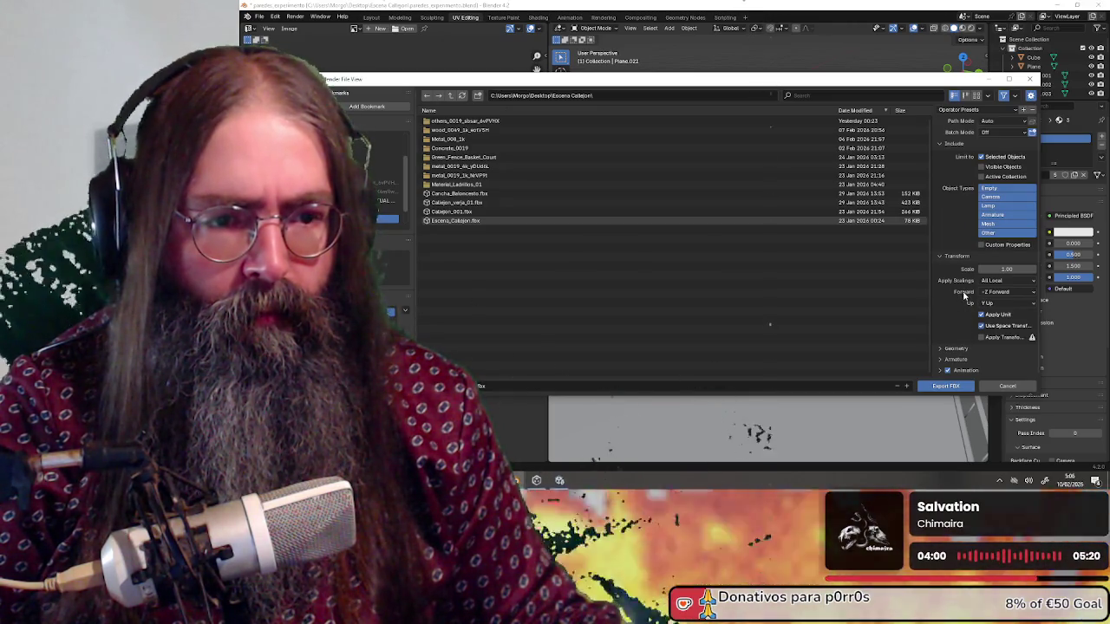
{"action": "scroll", "coordinate": [964, 294], "scroll_direction": "up", "scroll_amount": 1}
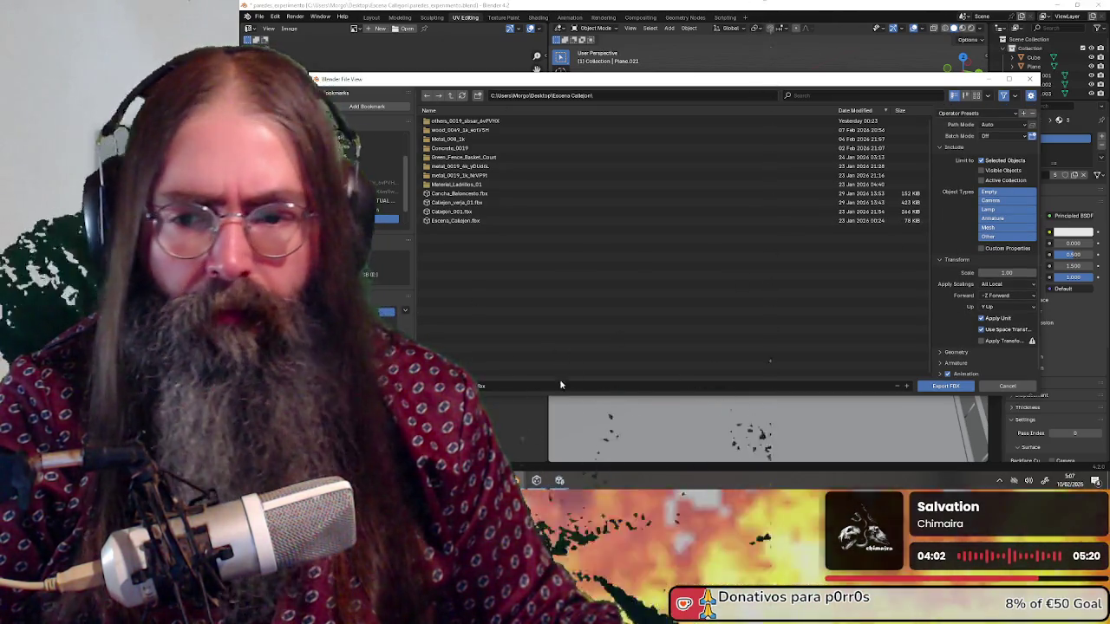
{"action": "left_click", "coordinate": [483, 385]}
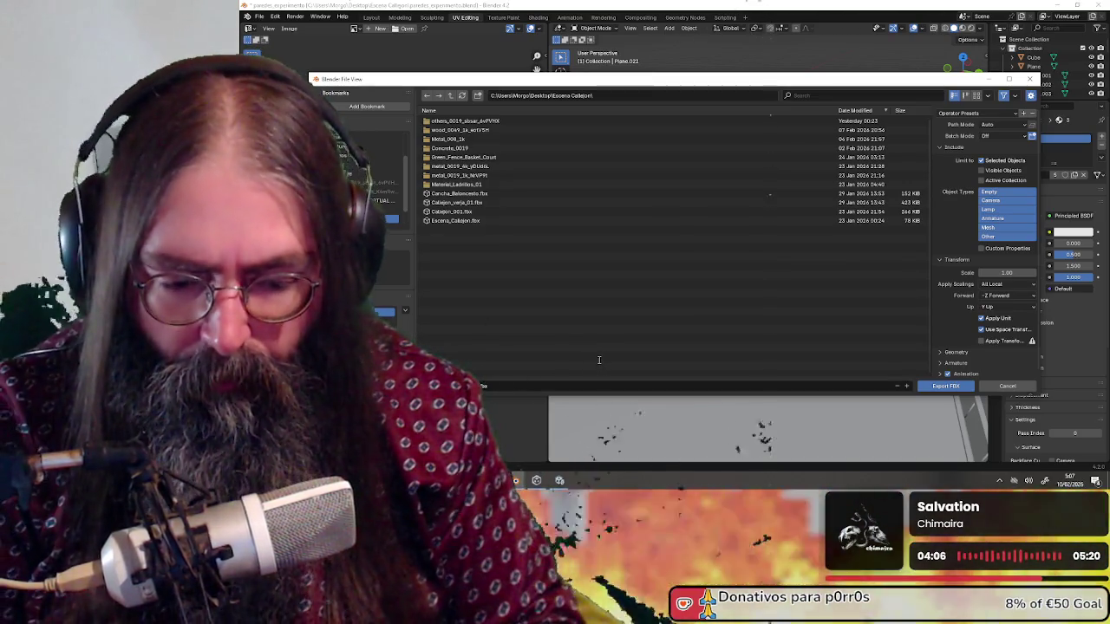
{"action": "type", "text": "03"}
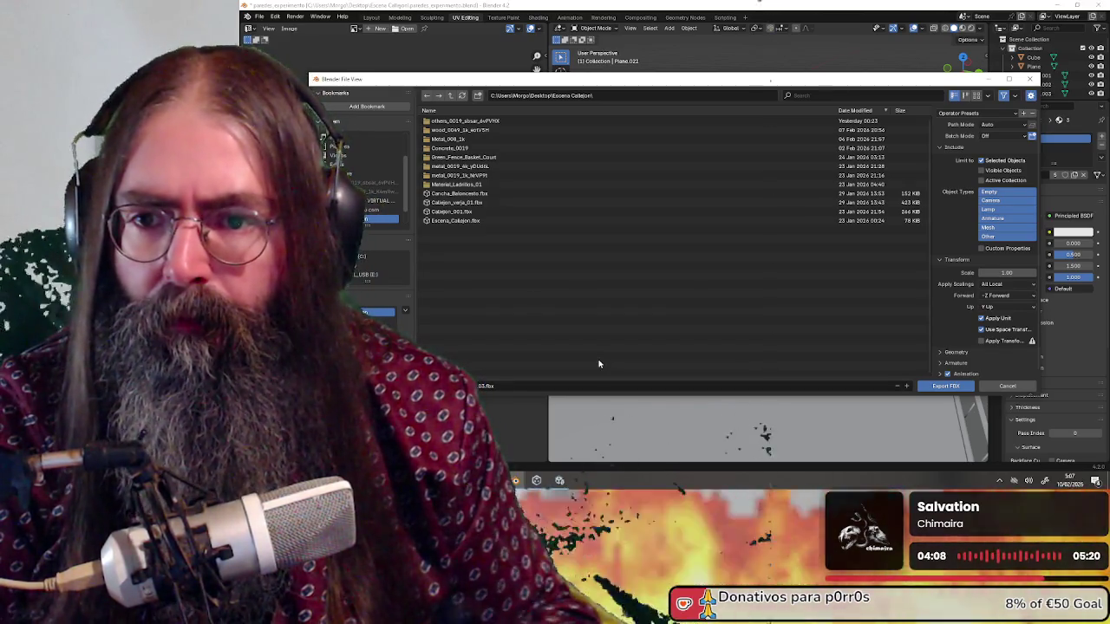
{"action": "key", "text": "Return"}
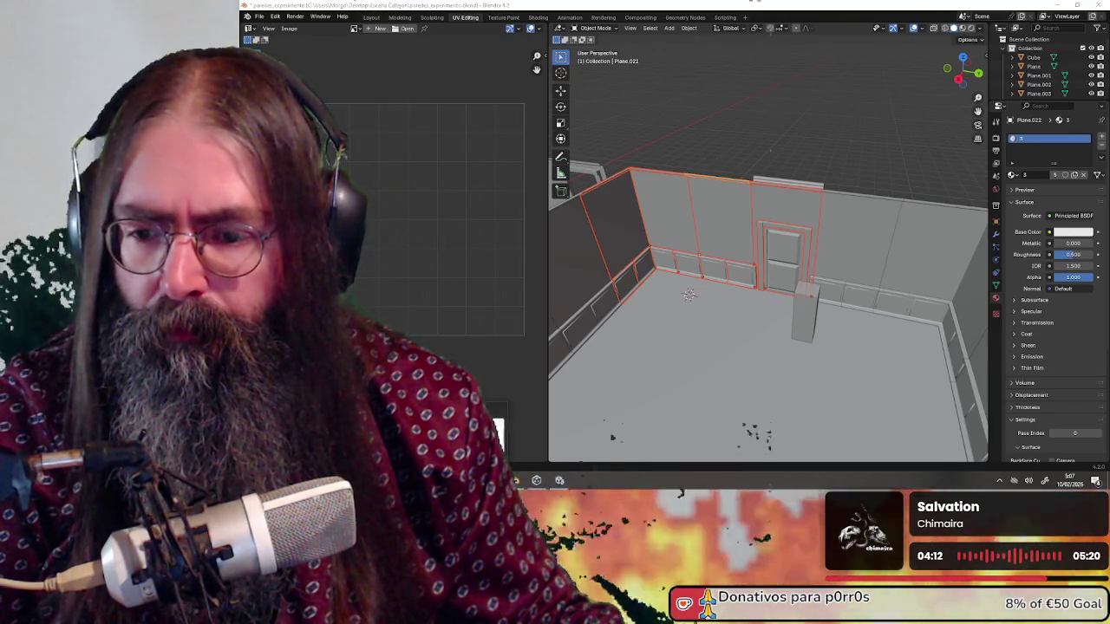
Confirm paredes_experimento_03 exists in File Explorer, then return to Unity.
{"action": "key", "text": "alt+Tab"}
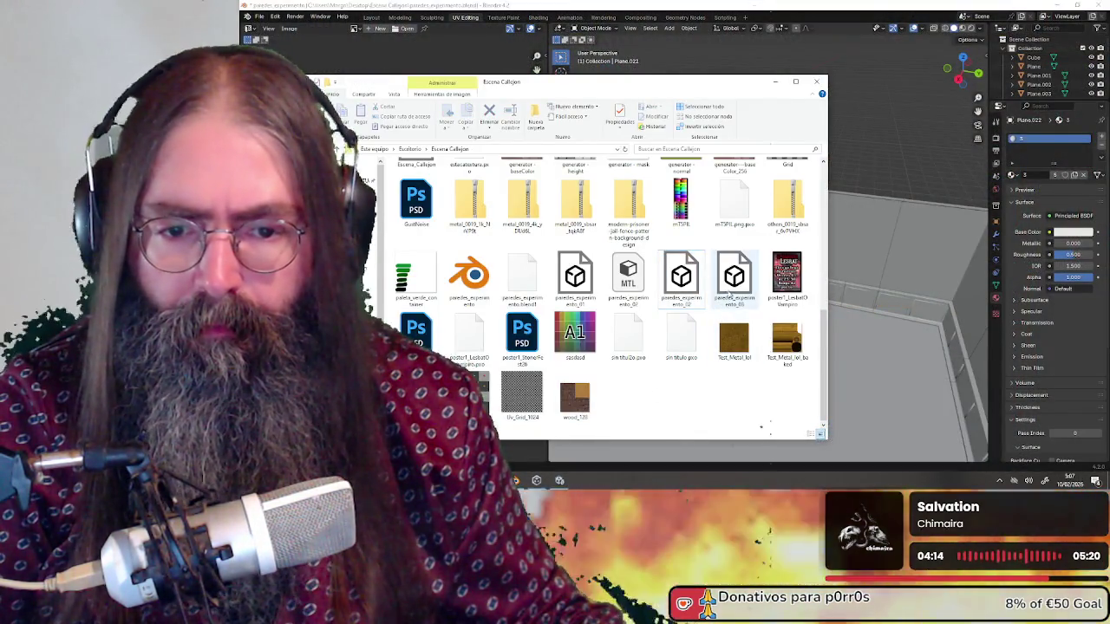
{"action": "left_click", "coordinate": [732, 297]}
{"action": "key", "text": "alt+Tab"}
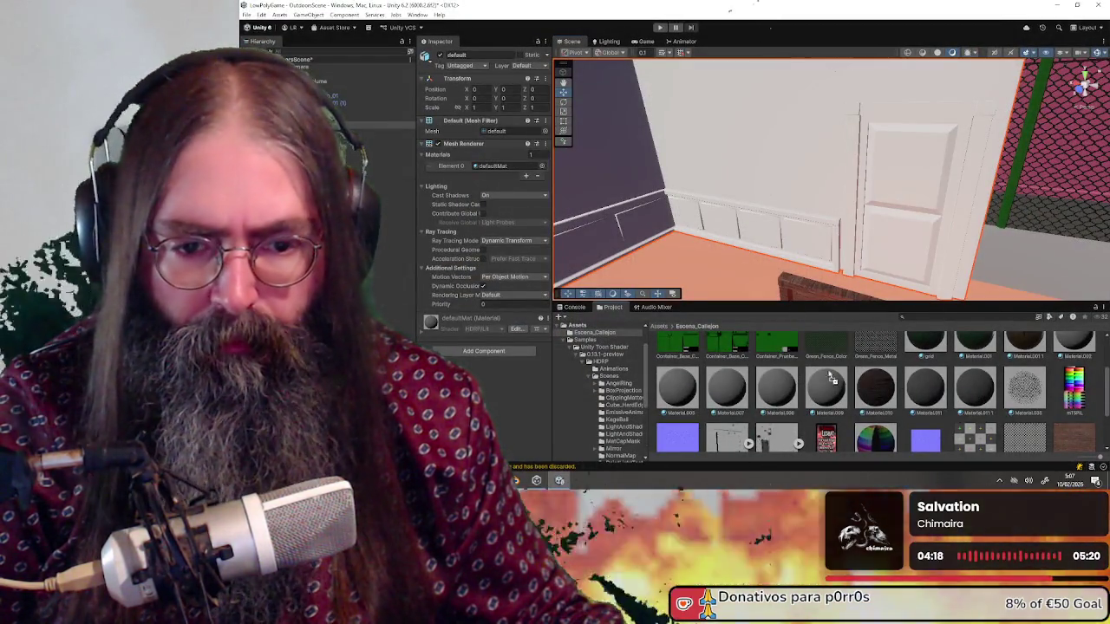
Delete the whole paredes_experimento_02 wall prefab from the scene.
{"action": "scroll", "coordinate": [802, 365], "scroll_direction": "down", "scroll_amount": 2}
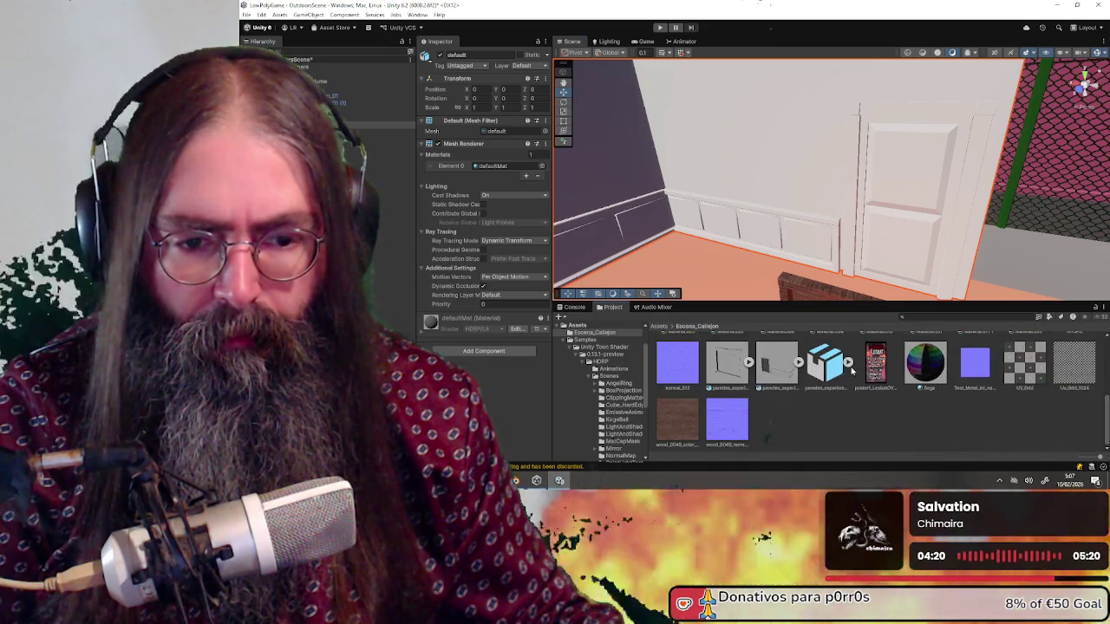
{"action": "scroll", "coordinate": [731, 220], "scroll_direction": "down", "scroll_amount": 5}
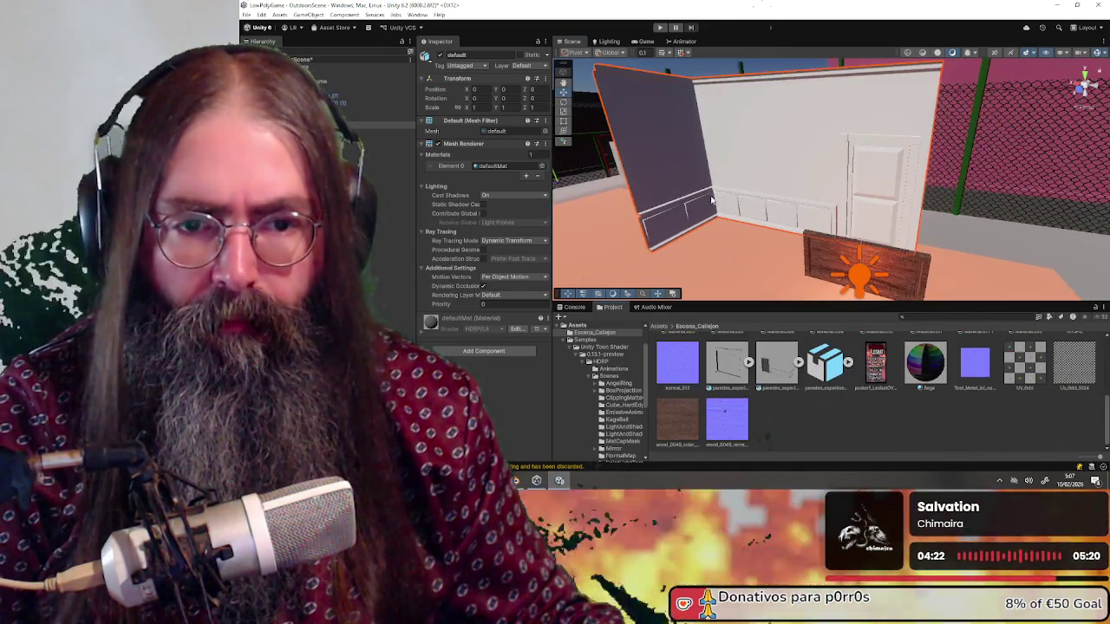
{"action": "right_click", "coordinate": [731, 220]}
{"action": "left_click", "coordinate": [807, 169]}
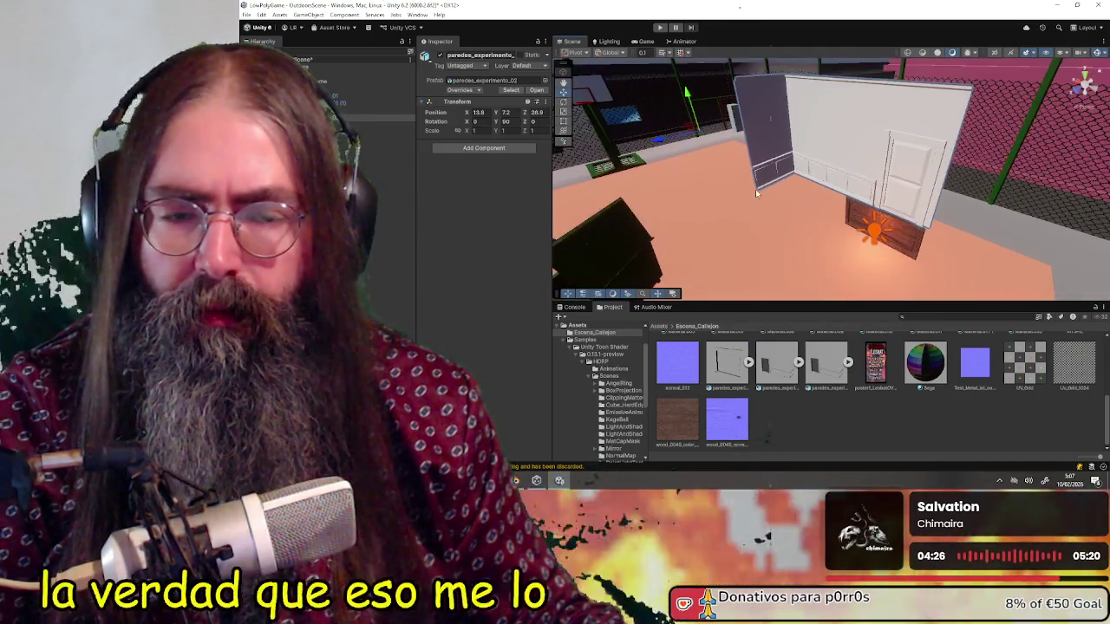
{"action": "key", "text": "Delete"}
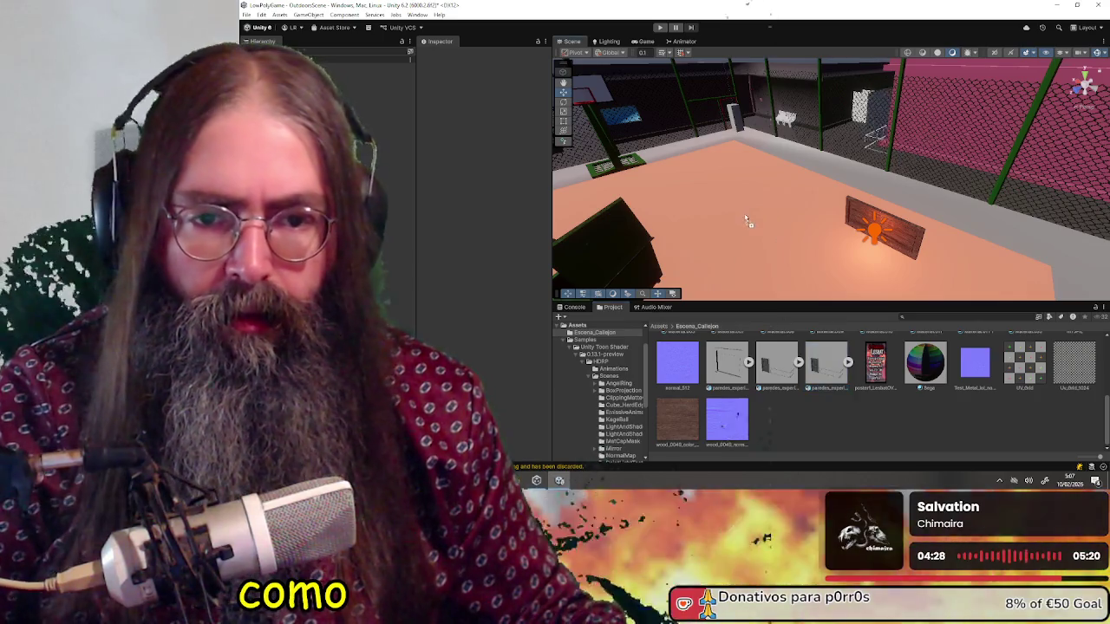
Rotate paredes_experimento_03 to Y 90, place it at X 13.6, Y 7.2, Z 26.7, and add wood.
{"action": "left_click", "coordinate": [652, 260]}
{"action": "key", "text": "f"}
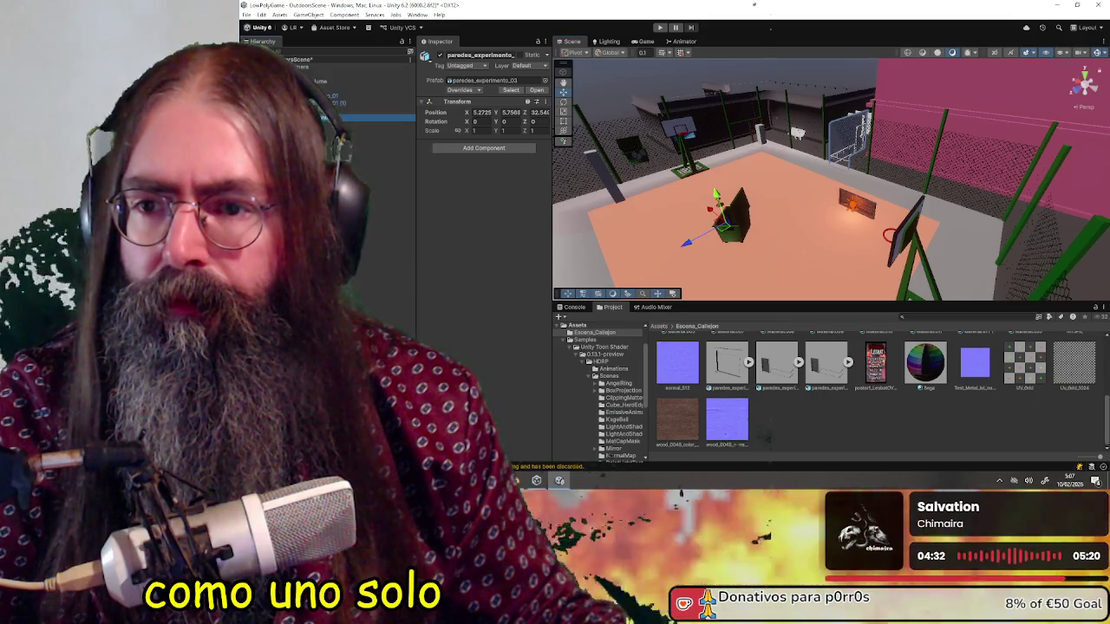
{"action": "left_click_drag", "start_coordinate": [906, 166], "coordinate": [875, 174]}
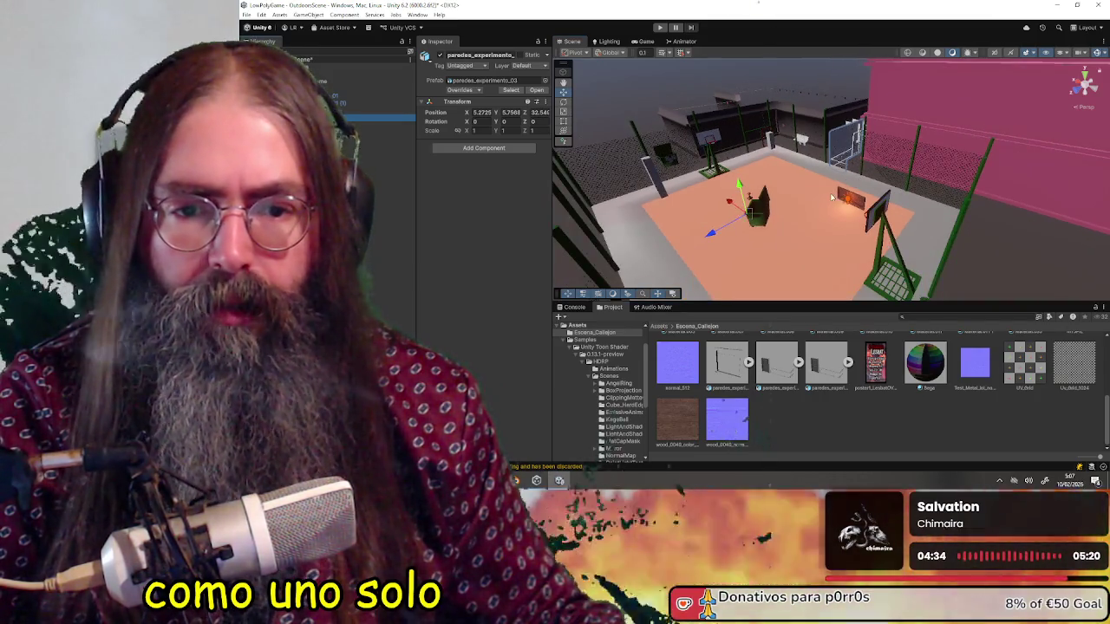
{"action": "mouse_move", "coordinate": [717, 245]}
{"action": "left_mouse_down"}
{"action": "mouse_move", "coordinate": [624, 263]}
{"action": "mouse_move", "coordinate": [691, 257]}
{"action": "left_mouse_up"}
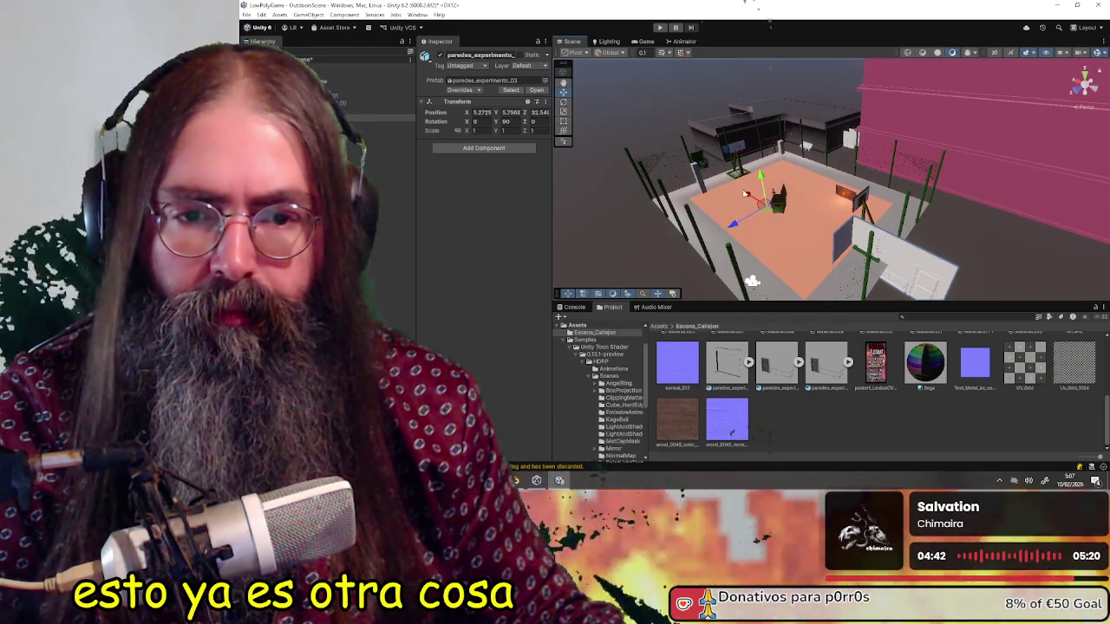
{"action": "left_click_drag", "start_coordinate": [744, 193], "coordinate": [716, 185]}
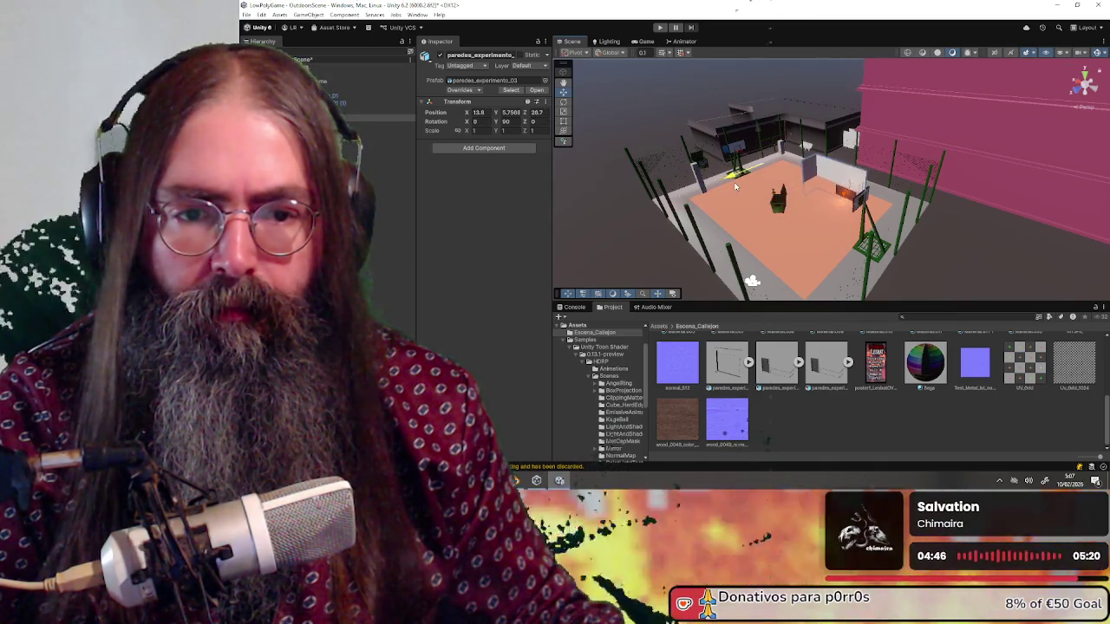
{"action": "scroll", "coordinate": [821, 196], "scroll_direction": "up", "scroll_amount": 5}
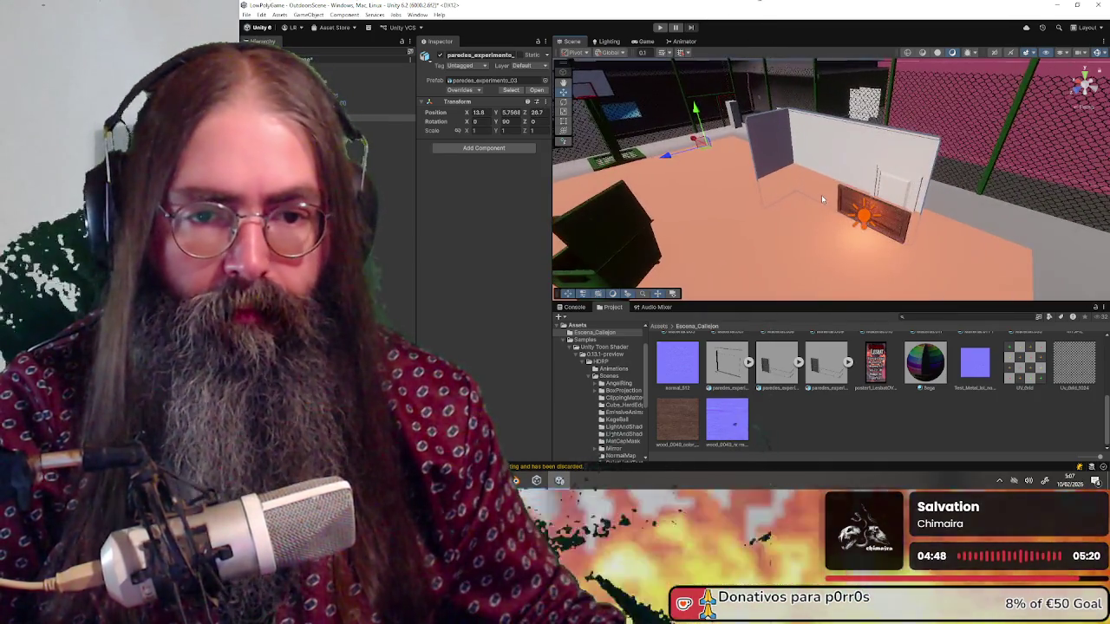
{"action": "scroll", "coordinate": [821, 193], "scroll_direction": "up", "scroll_amount": 5}
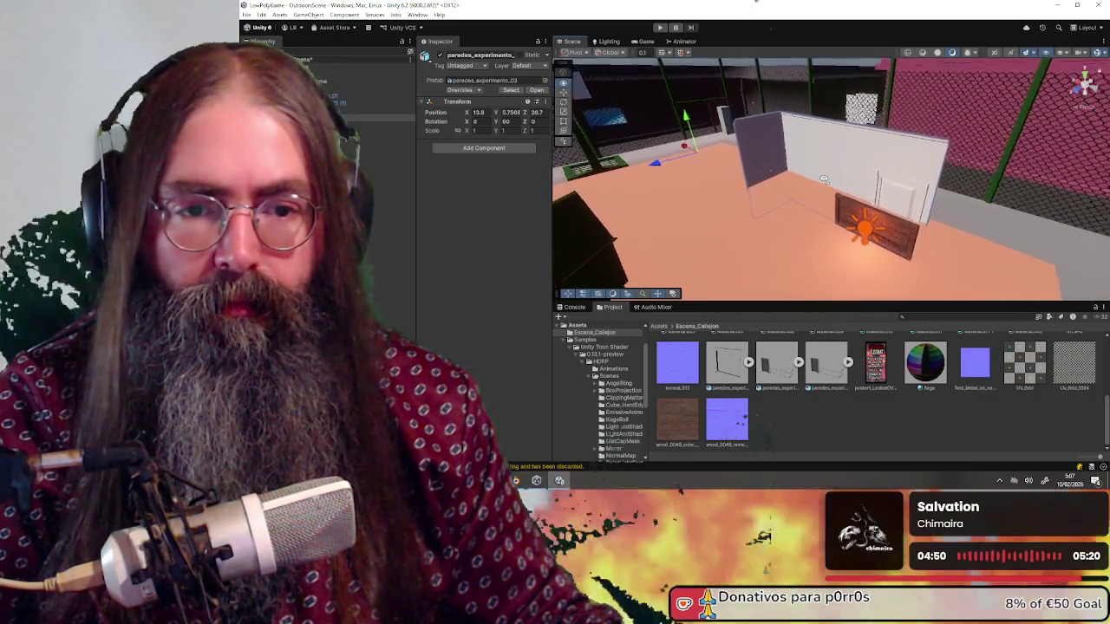
{"action": "left_click_drag", "start_coordinate": [660, 113], "coordinate": [670, 90]}
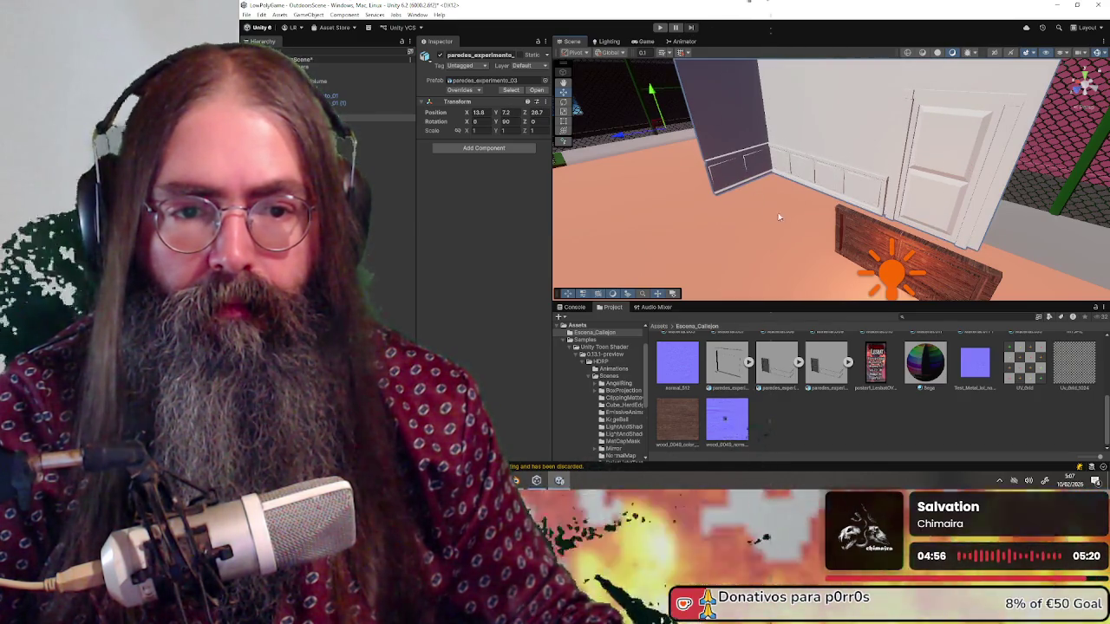
{"action": "scroll", "coordinate": [778, 217], "scroll_direction": "up", "scroll_amount": 5}
{"action": "scroll", "coordinate": [778, 217], "scroll_direction": "down", "scroll_amount": 4}
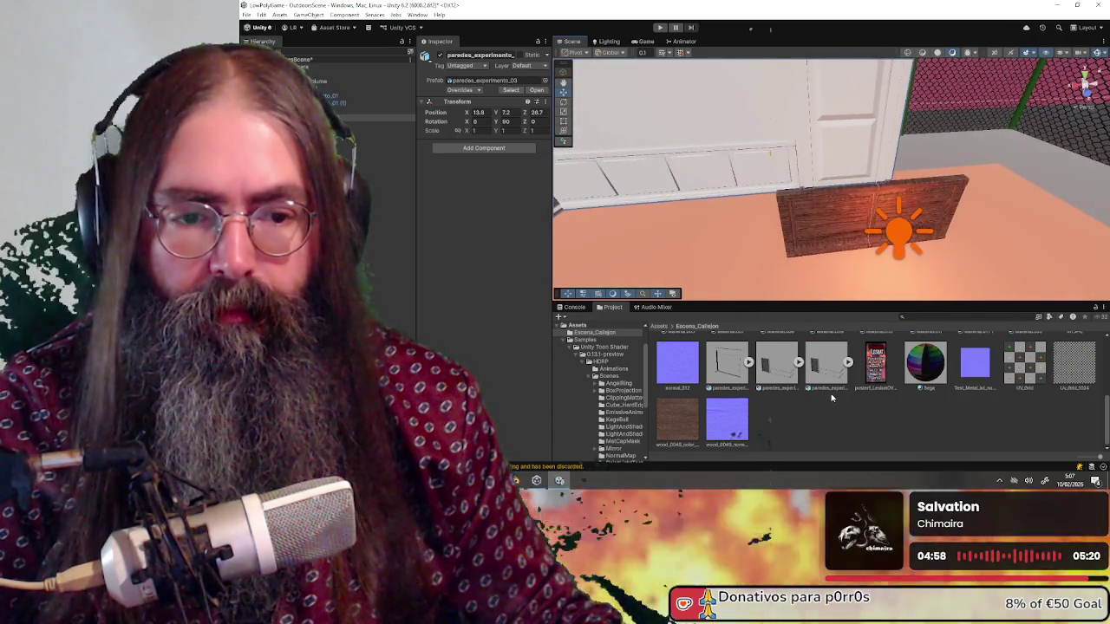
{"action": "scroll", "coordinate": [831, 397], "scroll_direction": "up", "scroll_amount": 3}
{"action": "mouse_move", "coordinate": [828, 239]}
{"action": "left_mouse_down"}
{"action": "mouse_move", "coordinate": [832, 111]}
{"action": "mouse_move", "coordinate": [719, 173]}
{"action": "mouse_move", "coordinate": [765, 179]}
{"action": "mouse_move", "coordinate": [783, 153]}
{"action": "left_mouse_up"}
Apply the wood material to the left wainscot panel.
{"action": "scroll", "coordinate": [765, 180], "scroll_direction": "up", "scroll_amount": 2}
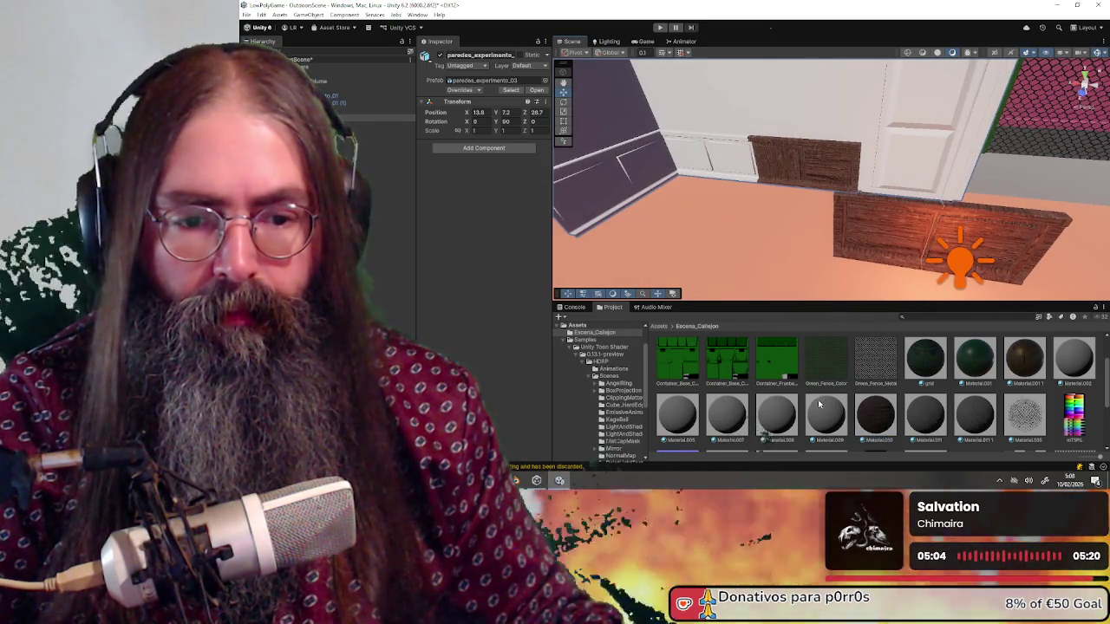
{"action": "left_click_drag", "start_coordinate": [889, 423], "coordinate": [706, 174]}
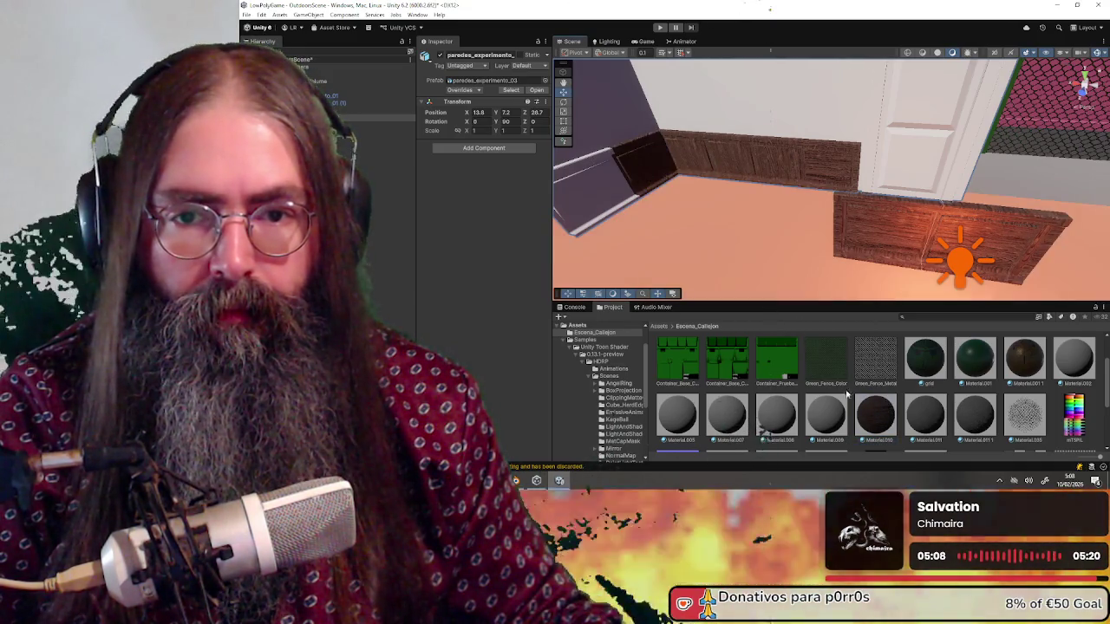
{"action": "mouse_move", "coordinate": [597, 199]}
{"action": "left_mouse_down"}
{"action": "mouse_move", "coordinate": [841, 179]}
{"action": "mouse_move", "coordinate": [812, 167]}
{"action": "mouse_move", "coordinate": [804, 148]}
{"action": "mouse_move", "coordinate": [656, 151]}
{"action": "mouse_move", "coordinate": [720, 130]}
{"action": "mouse_move", "coordinate": [756, 178]}
{"action": "mouse_move", "coordinate": [846, 155]}
{"action": "mouse_move", "coordinate": [815, 159]}
{"action": "left_mouse_up"}
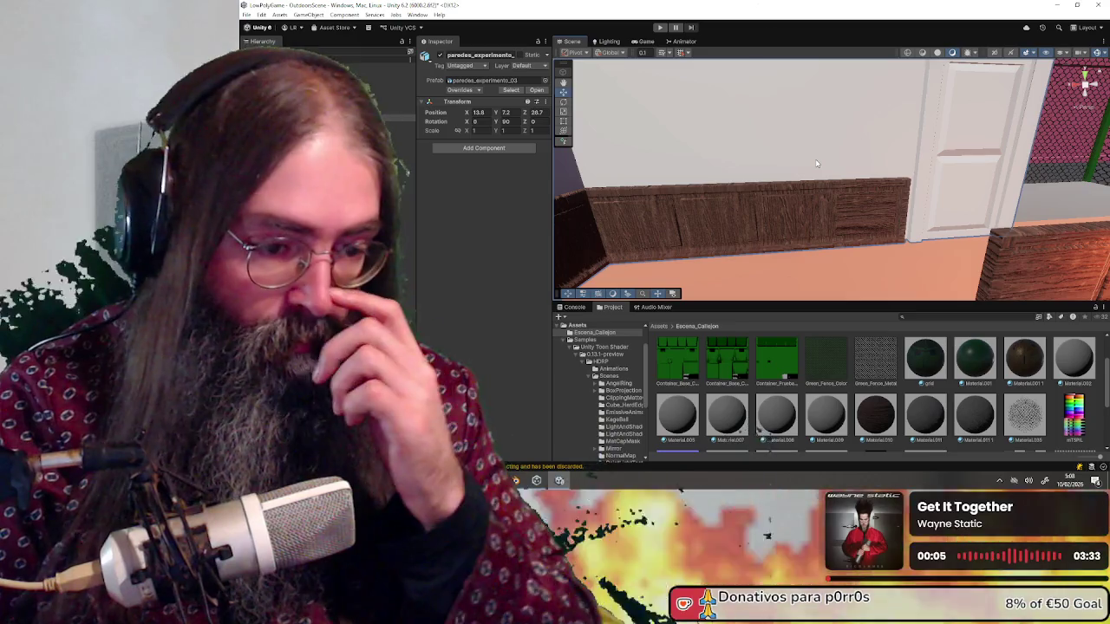
{"action": "scroll", "coordinate": [983, 451], "scroll_direction": "down", "scroll_amount": 1}
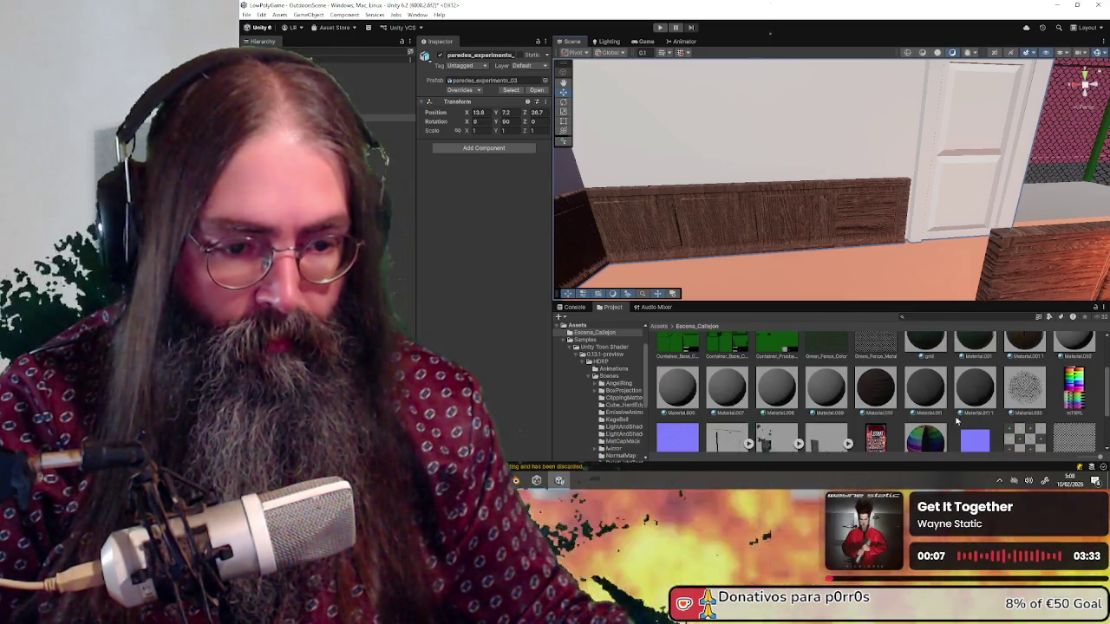
{"action": "scroll", "coordinate": [977, 390], "scroll_direction": "down", "scroll_amount": 1}
{"action": "mouse_move", "coordinate": [737, 157]}
{"action": "left_mouse_down"}
{"action": "mouse_move", "coordinate": [743, 144]}
{"action": "mouse_move", "coordinate": [727, 219]}
{"action": "mouse_move", "coordinate": [666, 205]}
{"action": "mouse_move", "coordinate": [889, 212]}
{"action": "mouse_move", "coordinate": [856, 189]}
{"action": "mouse_move", "coordinate": [768, 232]}
{"action": "mouse_move", "coordinate": [797, 229]}
{"action": "left_mouse_up"}
Give the paredes_experimento_03 wall's top strip the wood material.
{"action": "left_click", "coordinate": [835, 157]}
{"action": "mouse_move", "coordinate": [875, 362]}
{"action": "left_mouse_down"}
{"action": "mouse_move", "coordinate": [850, 342]}
{"action": "mouse_move", "coordinate": [785, 160]}
{"action": "mouse_move", "coordinate": [801, 174]}
{"action": "mouse_move", "coordinate": [924, 104]}
{"action": "mouse_move", "coordinate": [917, 131]}
{"action": "mouse_move", "coordinate": [741, 286]}
{"action": "mouse_move", "coordinate": [841, 236]}
{"action": "mouse_move", "coordinate": [873, 194]}
{"action": "left_mouse_up"}
{"action": "scroll", "coordinate": [786, 159], "scroll_direction": "up", "scroll_amount": 3}
{"action": "scroll", "coordinate": [873, 194], "scroll_direction": "up", "scroll_amount": 5}
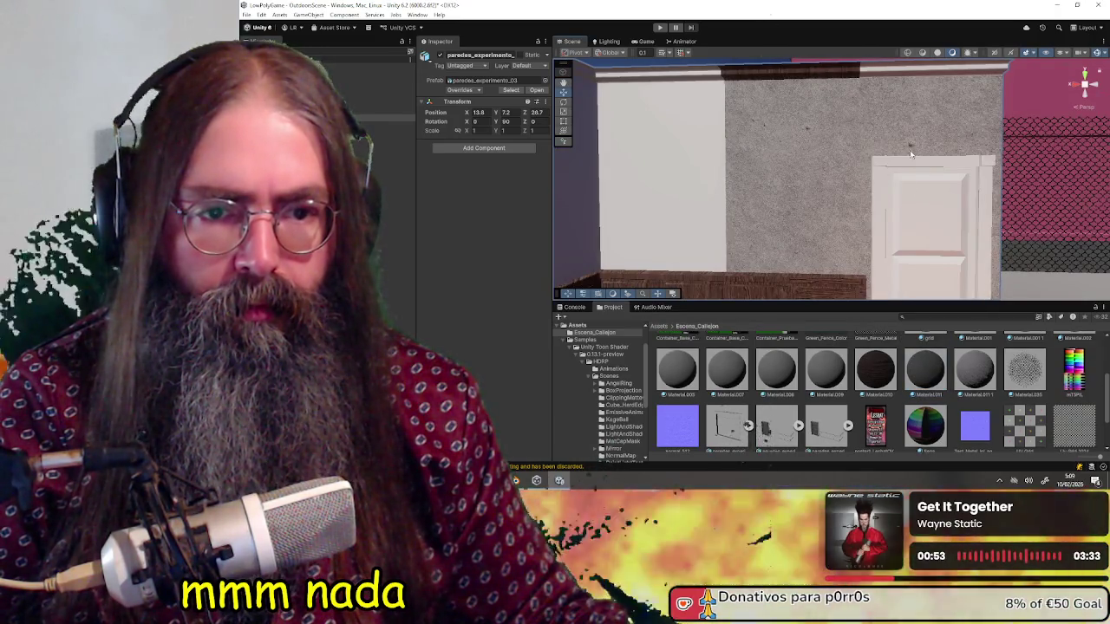
Apply the grey textured material to the white wall and check the corners.
{"action": "left_click_drag", "start_coordinate": [909, 371], "coordinate": [613, 194]}
{"action": "left_click_drag", "start_coordinate": [806, 208], "coordinate": [849, 314]}
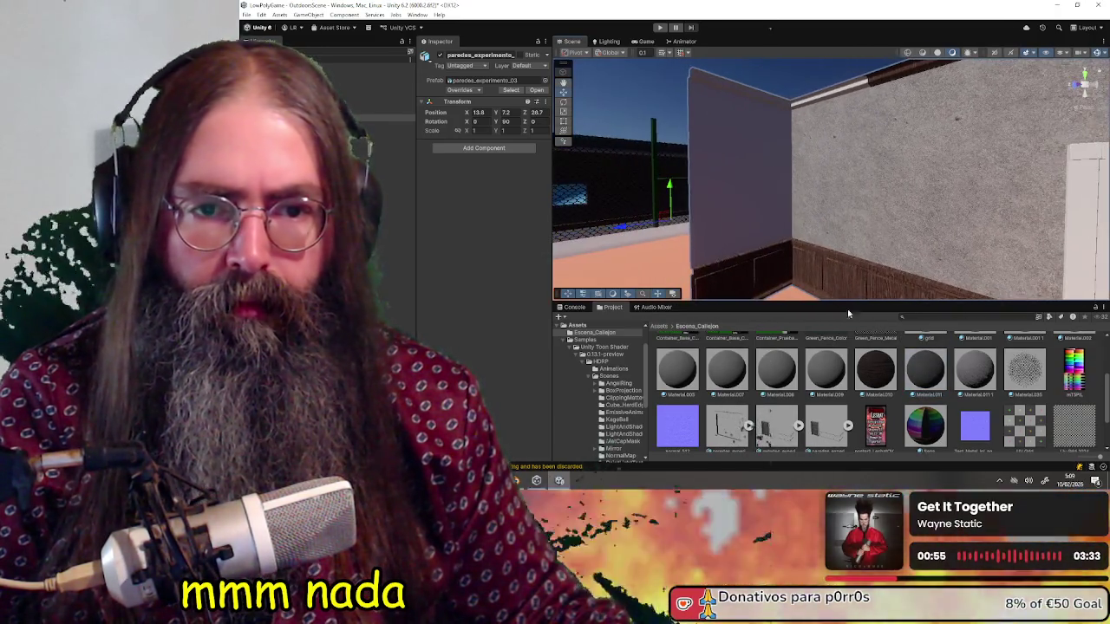
{"action": "left_click_drag", "start_coordinate": [858, 252], "coordinate": [879, 281]}
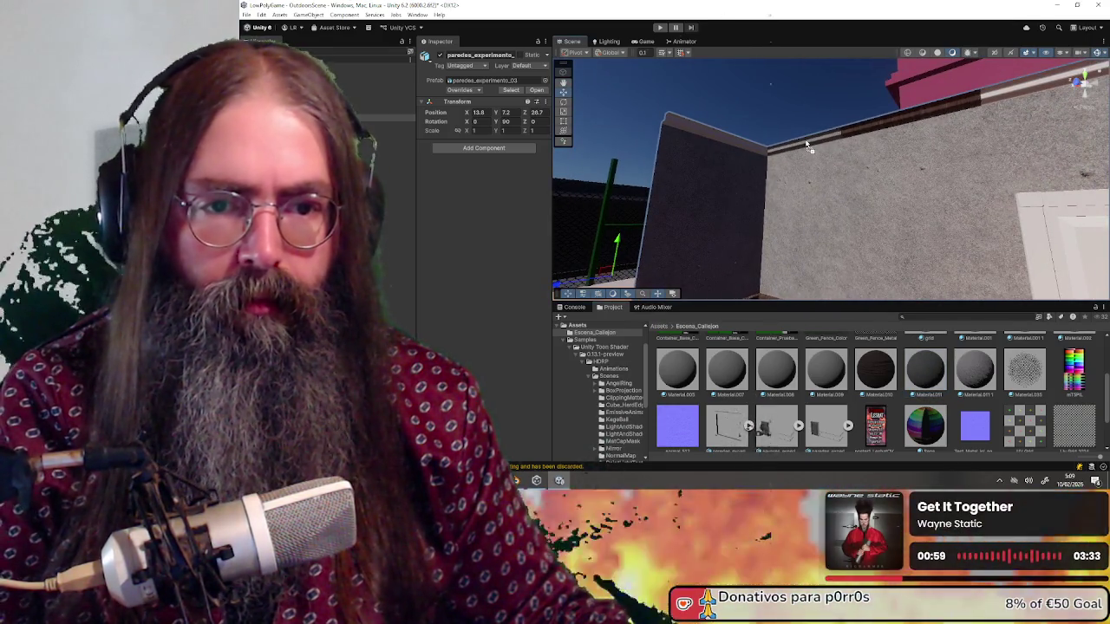
{"action": "mouse_move", "coordinate": [899, 125]}
{"action": "left_mouse_down"}
{"action": "mouse_move", "coordinate": [922, 102]}
{"action": "mouse_move", "coordinate": [913, 198]}
{"action": "left_mouse_up"}
{"action": "mouse_move", "coordinate": [887, 296]}
{"action": "left_mouse_down"}
{"action": "mouse_move", "coordinate": [795, 176]}
{"action": "mouse_move", "coordinate": [894, 159]}
{"action": "left_mouse_up"}
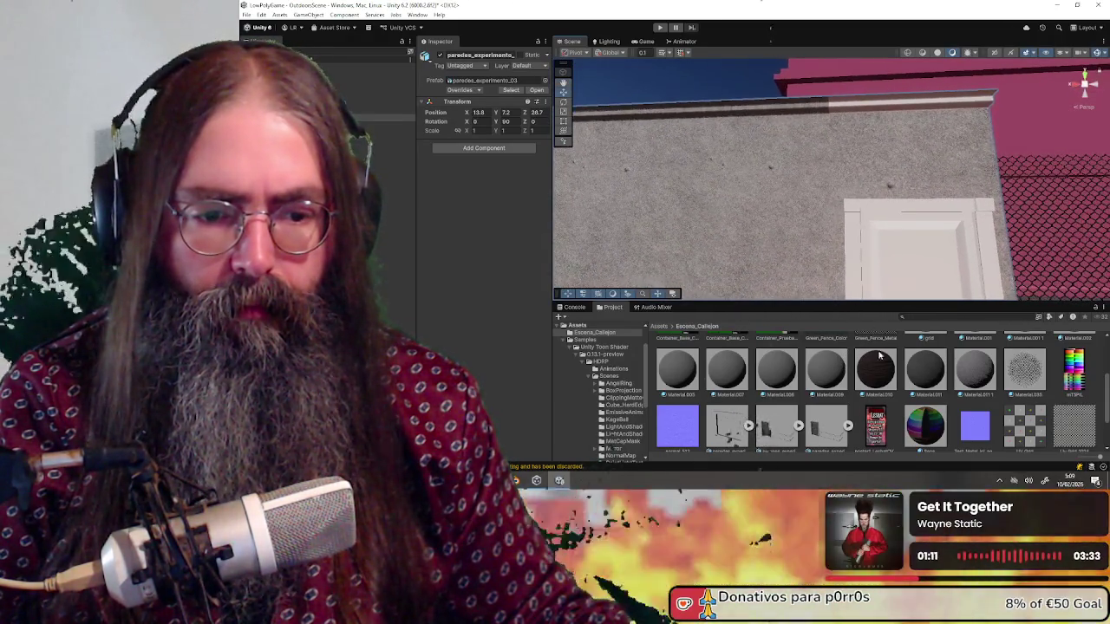
{"action": "left_click", "coordinate": [973, 373]}
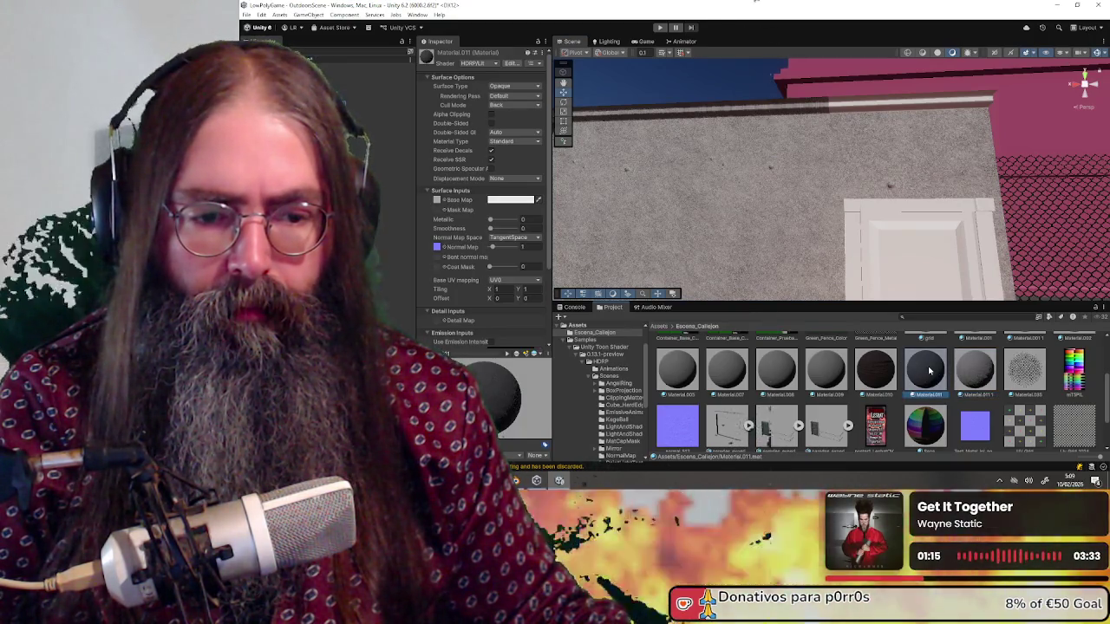
Duplicate Material.011 as Material.011 2, tint its Base Map dark red, and apply it to the walls.
{"action": "key", "text": "ctrl+d"}
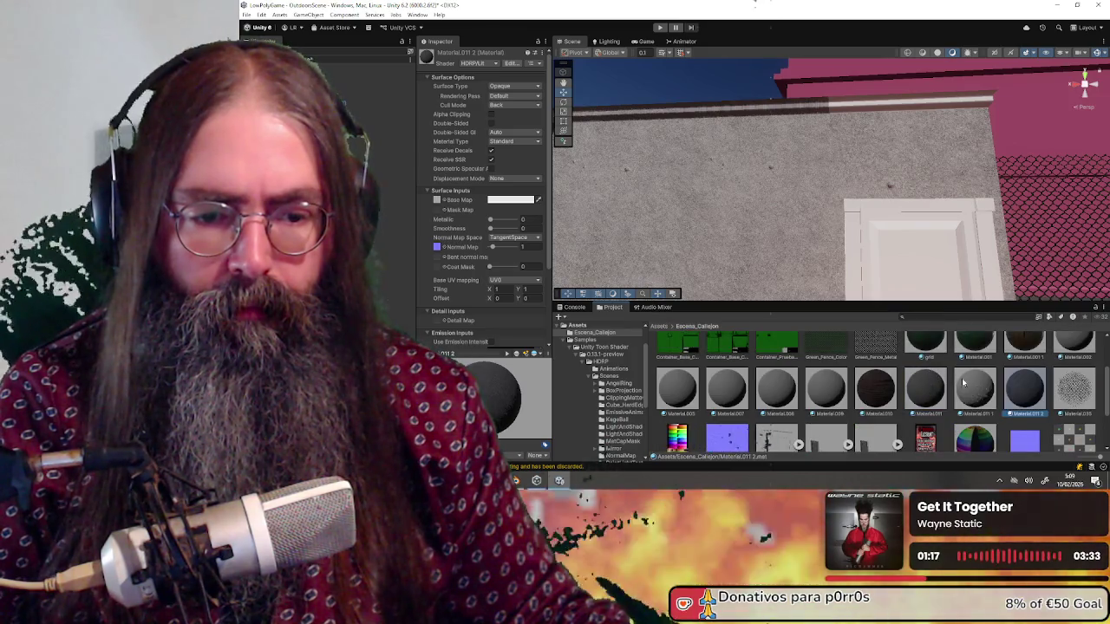
{"action": "mouse_move", "coordinate": [1032, 398]}
{"action": "left_mouse_down"}
{"action": "mouse_move", "coordinate": [919, 255]}
{"action": "mouse_move", "coordinate": [799, 227]}
{"action": "left_mouse_up"}
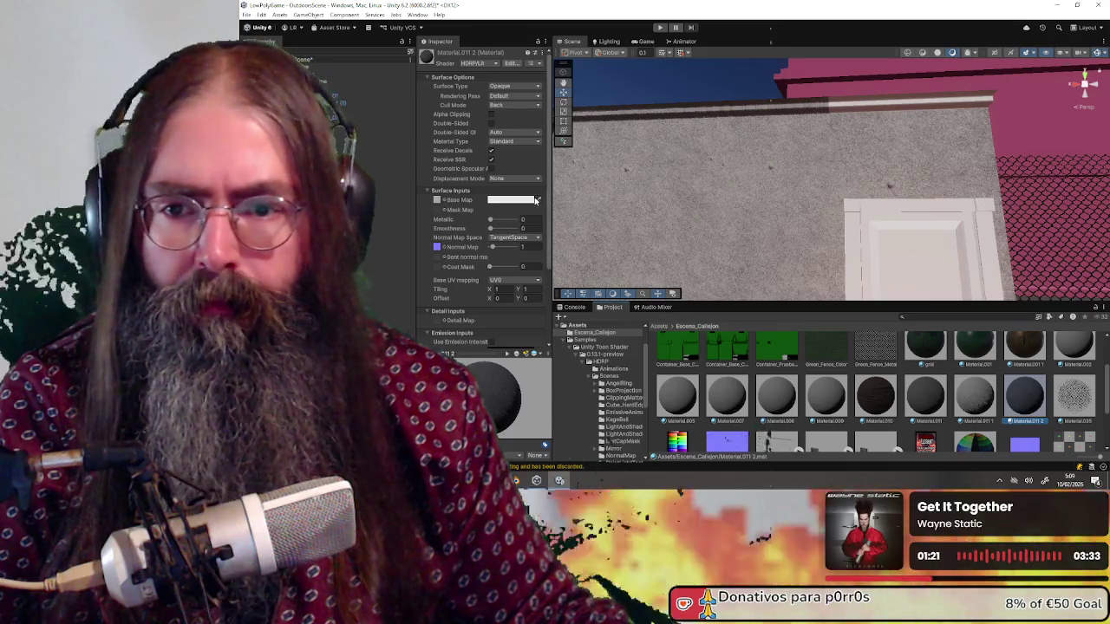
{"action": "left_click", "coordinate": [512, 200]}
{"action": "left_click_drag", "start_coordinate": [580, 232], "coordinate": [591, 264]}
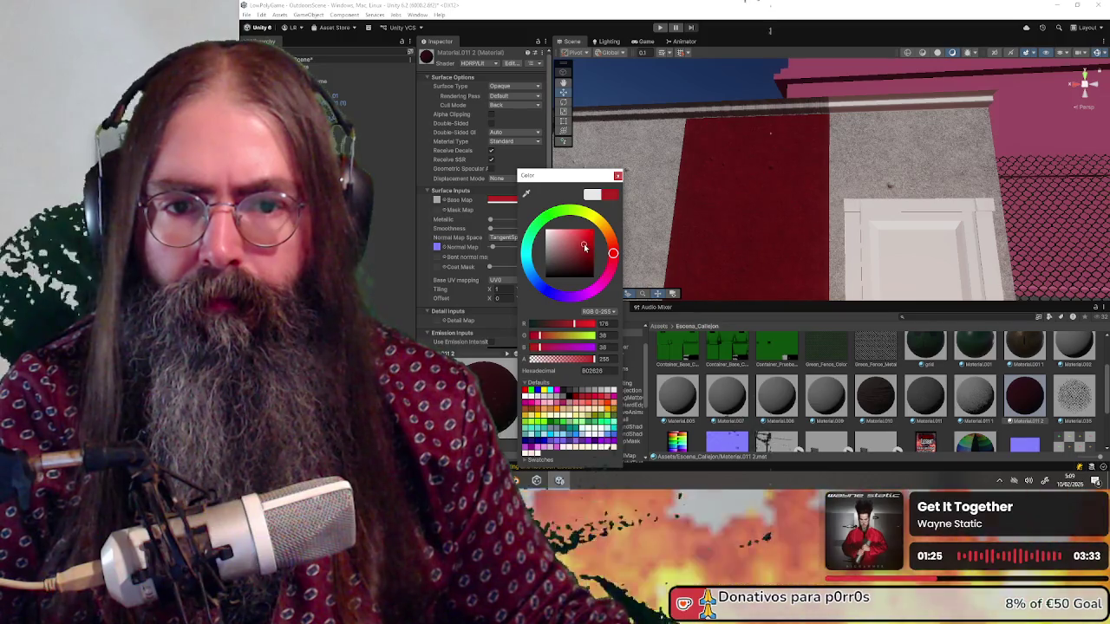
{"action": "left_click", "coordinate": [618, 176]}
{"action": "mouse_move", "coordinate": [906, 195]}
{"action": "left_mouse_down"}
{"action": "mouse_move", "coordinate": [899, 168]}
{"action": "mouse_move", "coordinate": [838, 225]}
{"action": "mouse_move", "coordinate": [863, 220]}
{"action": "mouse_move", "coordinate": [851, 170]}
{"action": "left_mouse_up"}
{"action": "mouse_move", "coordinate": [775, 196]}
{"action": "left_mouse_down"}
{"action": "mouse_move", "coordinate": [753, 184]}
{"action": "mouse_move", "coordinate": [904, 154]}
{"action": "mouse_move", "coordinate": [869, 106]}
{"action": "left_mouse_up"}
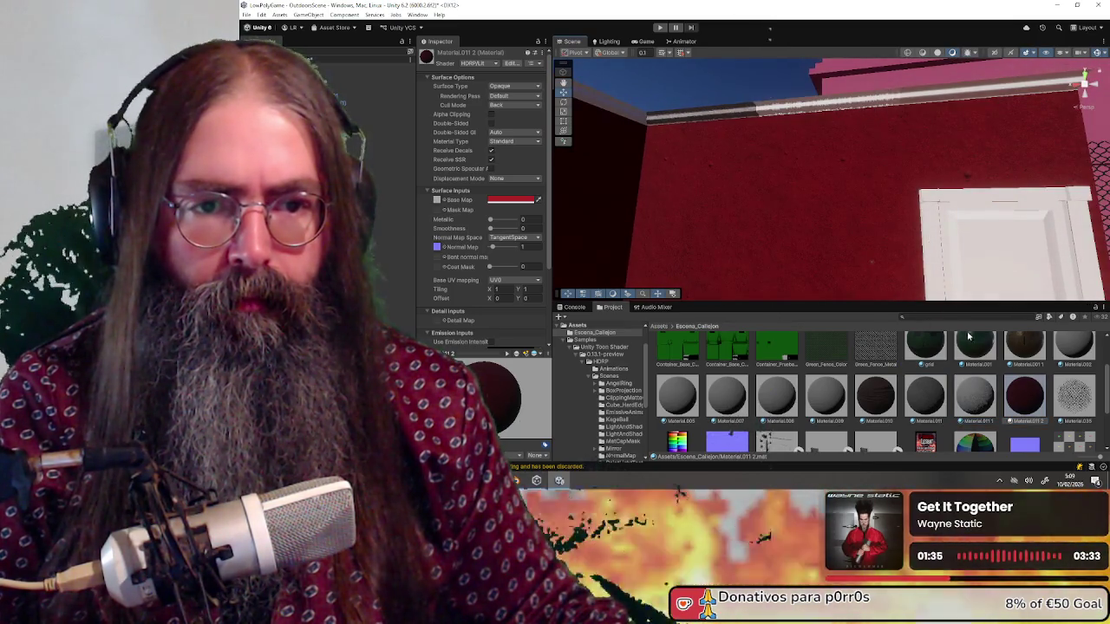
{"action": "left_click_drag", "start_coordinate": [925, 413], "coordinate": [836, 127]}
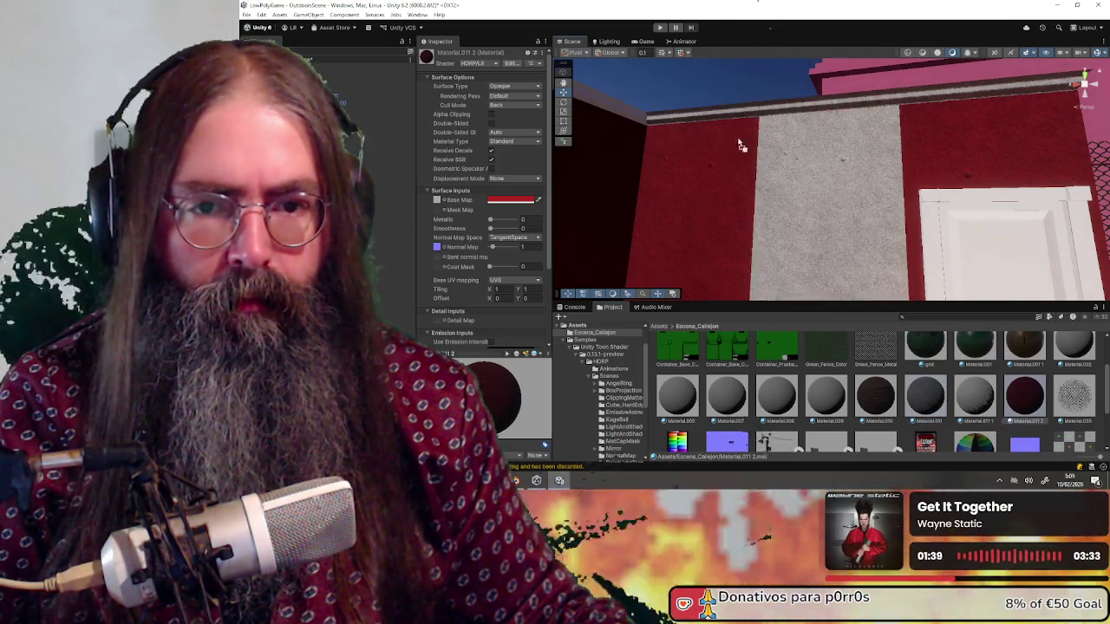
{"action": "mouse_move", "coordinate": [706, 113]}
{"action": "left_mouse_down"}
{"action": "mouse_move", "coordinate": [751, 148]}
{"action": "mouse_move", "coordinate": [892, 209]}
{"action": "mouse_move", "coordinate": [921, 334]}
{"action": "left_mouse_up"}
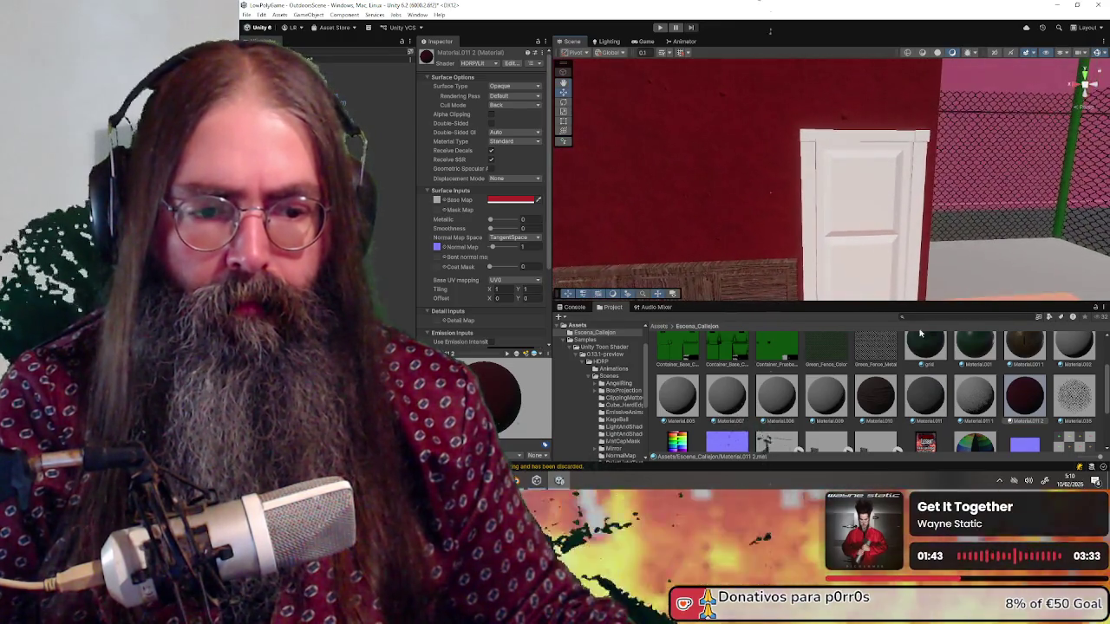
Give the door and its frame the brown wood Material.010.
{"action": "left_click_drag", "start_coordinate": [871, 384], "coordinate": [809, 184]}
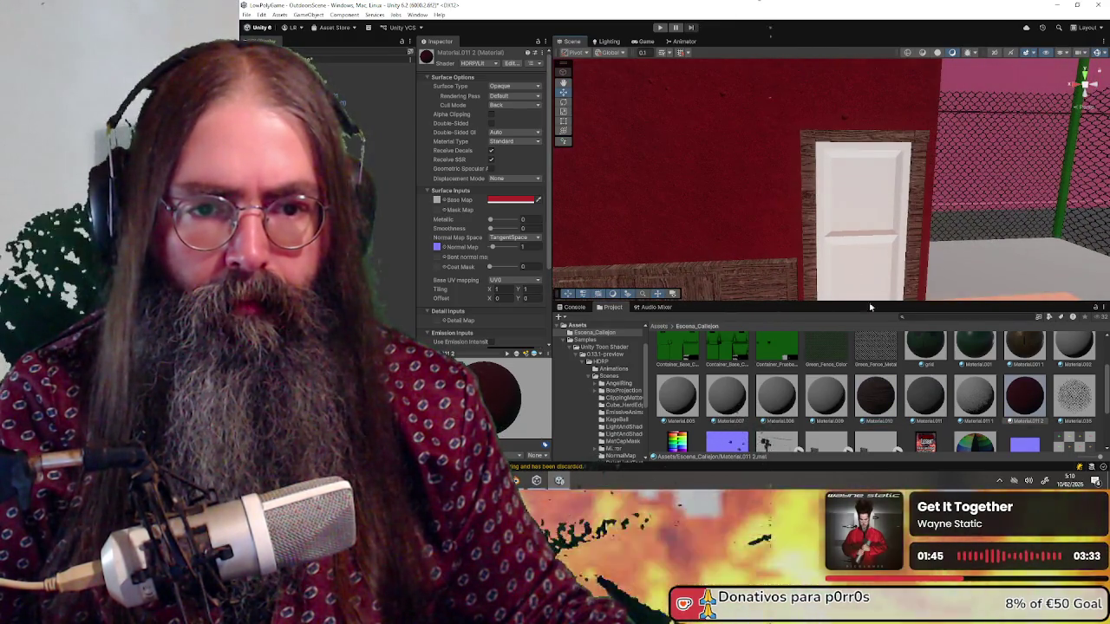
{"action": "mouse_move", "coordinate": [867, 399]}
{"action": "left_mouse_down"}
{"action": "mouse_move", "coordinate": [865, 241]}
{"action": "mouse_move", "coordinate": [919, 249]}
{"action": "mouse_move", "coordinate": [963, 233]}
{"action": "mouse_move", "coordinate": [867, 218]}
{"action": "mouse_move", "coordinate": [671, 218]}
{"action": "mouse_move", "coordinate": [837, 208]}
{"action": "mouse_move", "coordinate": [879, 178]}
{"action": "mouse_move", "coordinate": [812, 254]}
{"action": "mouse_move", "coordinate": [978, 224]}
{"action": "left_mouse_up"}
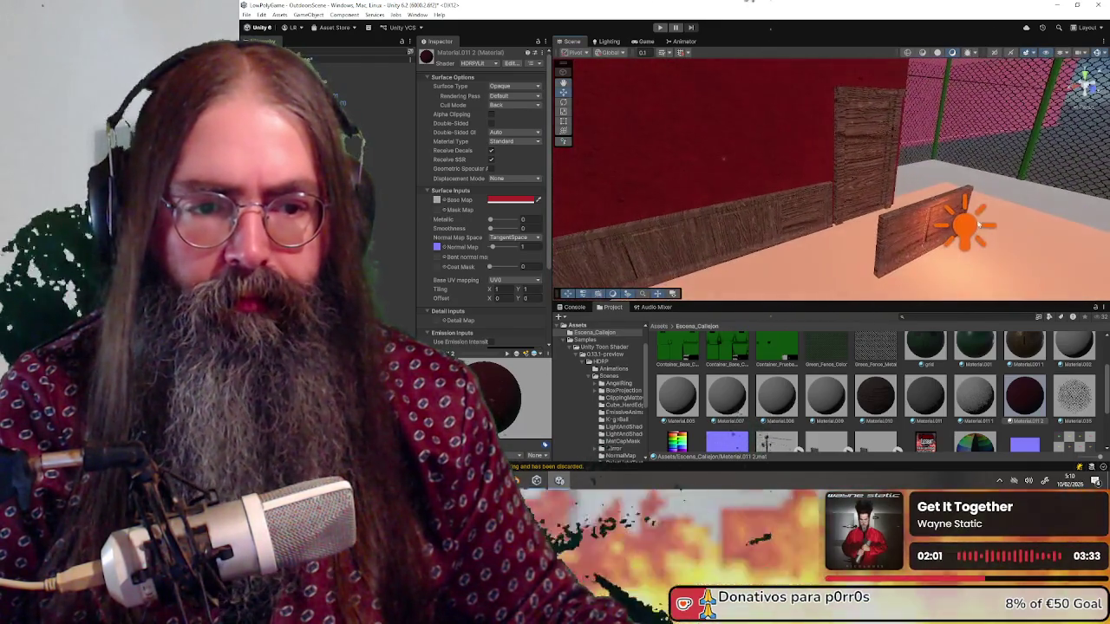
{"action": "left_click", "coordinate": [962, 231]}
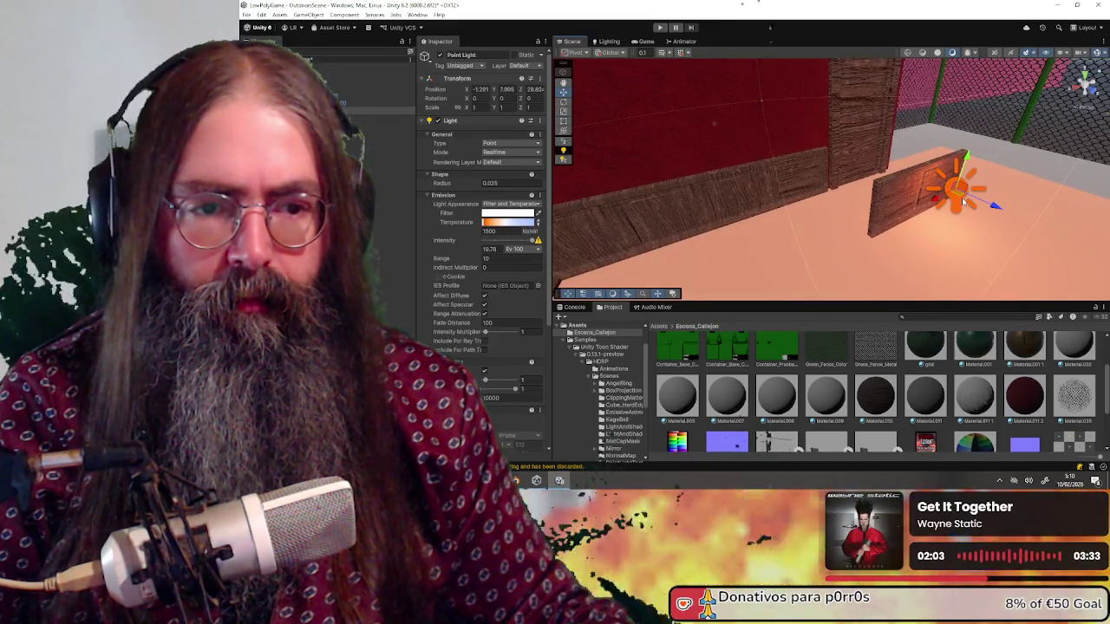
Disable the Sun and place the point light by the red wall at X 0.282, Y 8.776, Z 27.888.
{"action": "left_click_drag", "start_coordinate": [960, 198], "coordinate": [754, 200]}
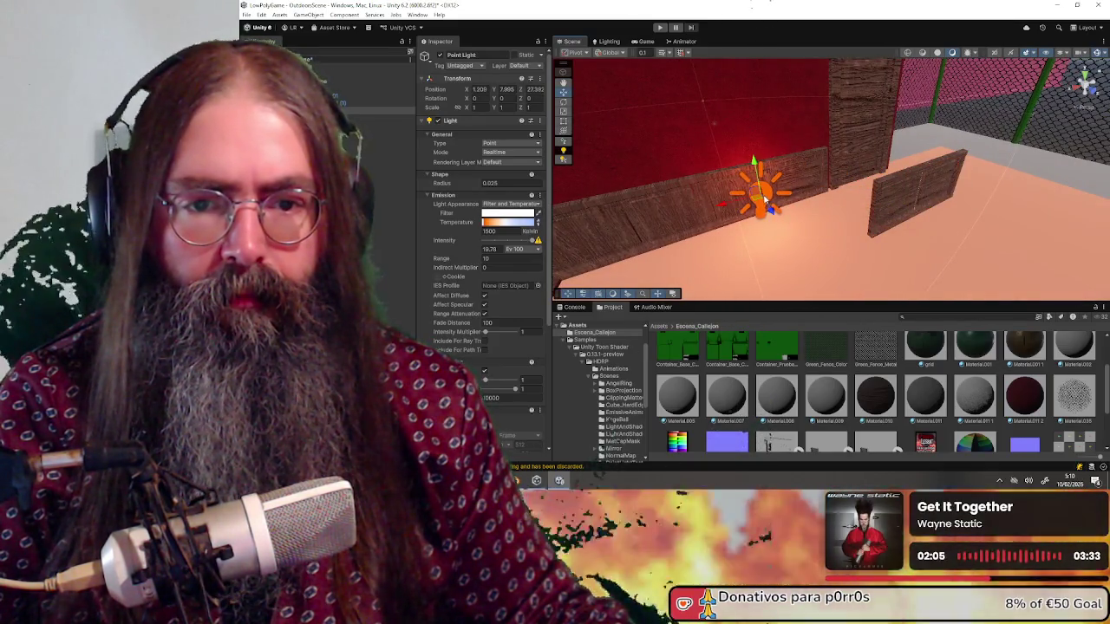
{"action": "left_click", "coordinate": [387, 75]}
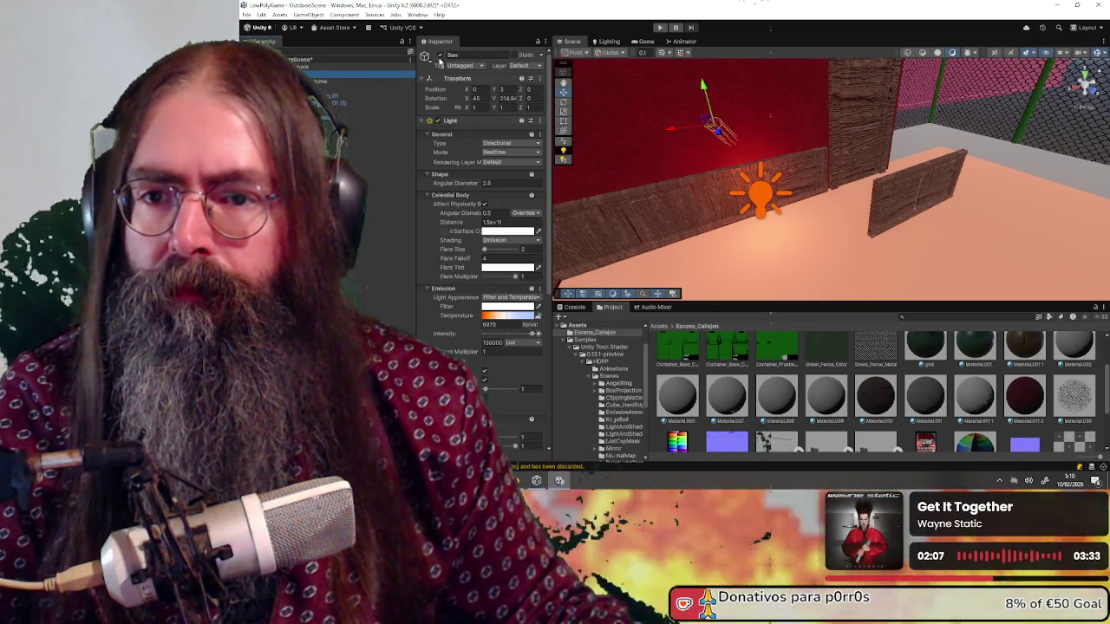
{"action": "left_click", "coordinate": [439, 56]}
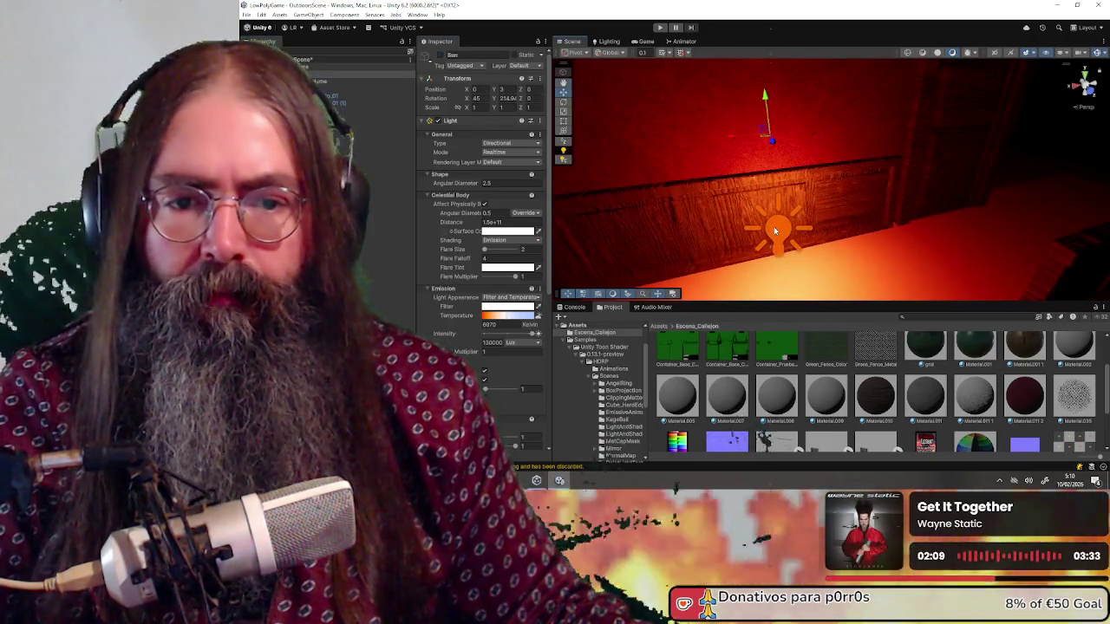
{"action": "left_click", "coordinate": [775, 230]}
{"action": "mouse_move", "coordinate": [783, 217]}
{"action": "left_mouse_down"}
{"action": "mouse_move", "coordinate": [780, 72]}
{"action": "mouse_move", "coordinate": [784, 217]}
{"action": "mouse_move", "coordinate": [780, 87]}
{"action": "mouse_move", "coordinate": [810, 184]}
{"action": "mouse_move", "coordinate": [771, 181]}
{"action": "mouse_move", "coordinate": [785, 177]}
{"action": "mouse_move", "coordinate": [779, 165]}
{"action": "mouse_move", "coordinate": [732, 180]}
{"action": "mouse_move", "coordinate": [682, 178]}
{"action": "mouse_move", "coordinate": [637, 201]}
{"action": "mouse_move", "coordinate": [824, 202]}
{"action": "mouse_move", "coordinate": [806, 208]}
{"action": "mouse_move", "coordinate": [846, 212]}
{"action": "mouse_move", "coordinate": [806, 205]}
{"action": "mouse_move", "coordinate": [826, 194]}
{"action": "left_mouse_up"}
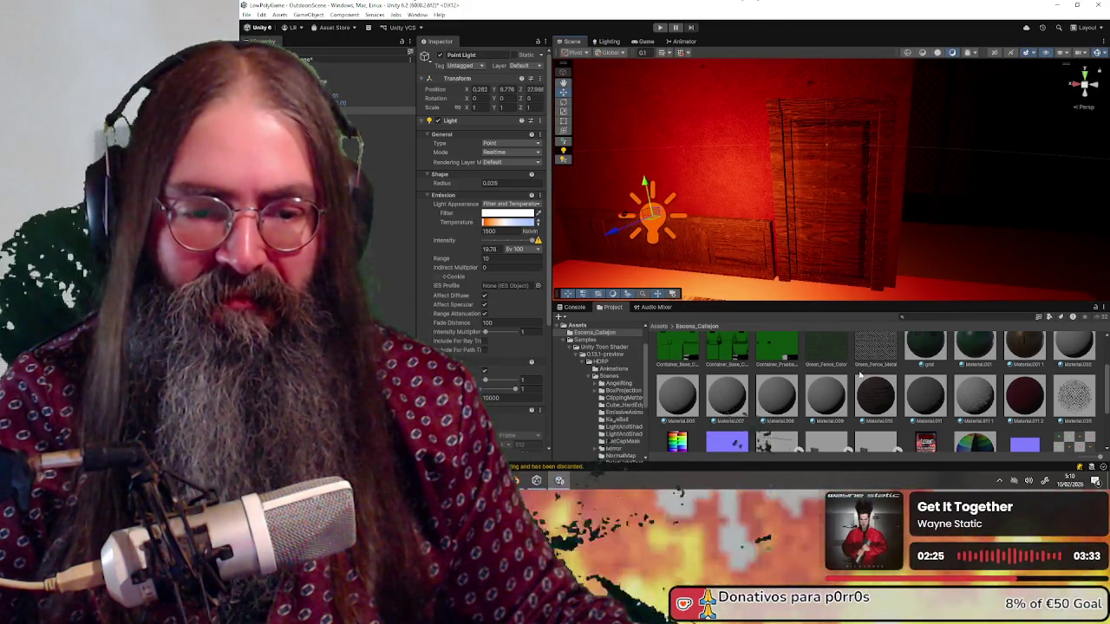
{"action": "left_click", "coordinate": [880, 402]}
{"action": "scroll", "coordinate": [878, 392], "scroll_direction": "down", "scroll_amount": 2}
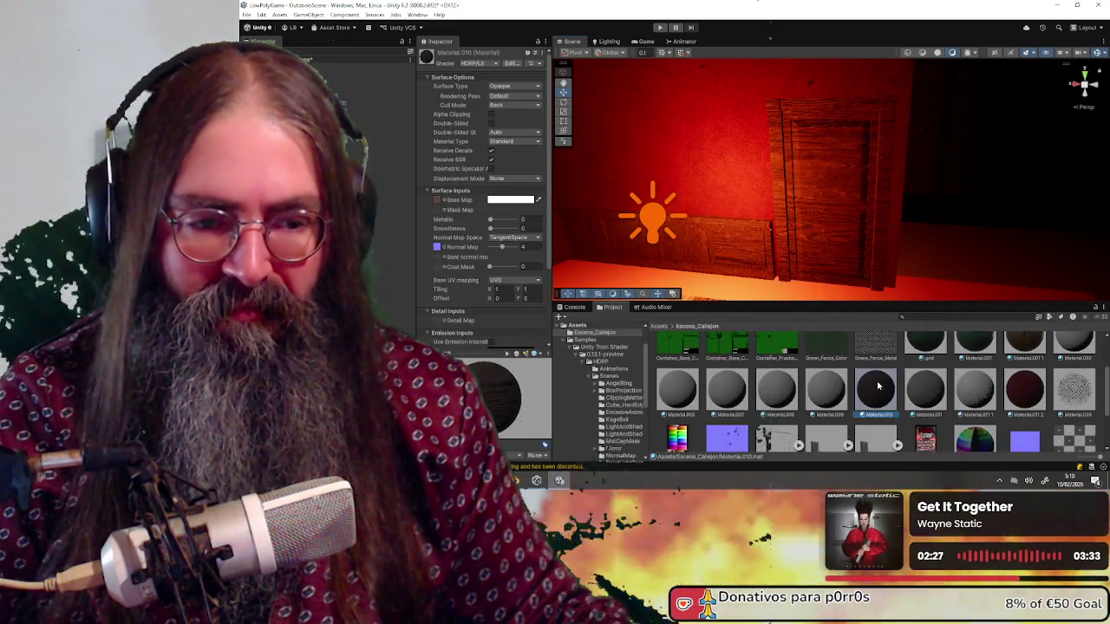
{"action": "scroll", "coordinate": [878, 382], "scroll_direction": "down", "scroll_amount": 1}
{"action": "scroll", "coordinate": [878, 378], "scroll_direction": "up", "scroll_amount": 3}
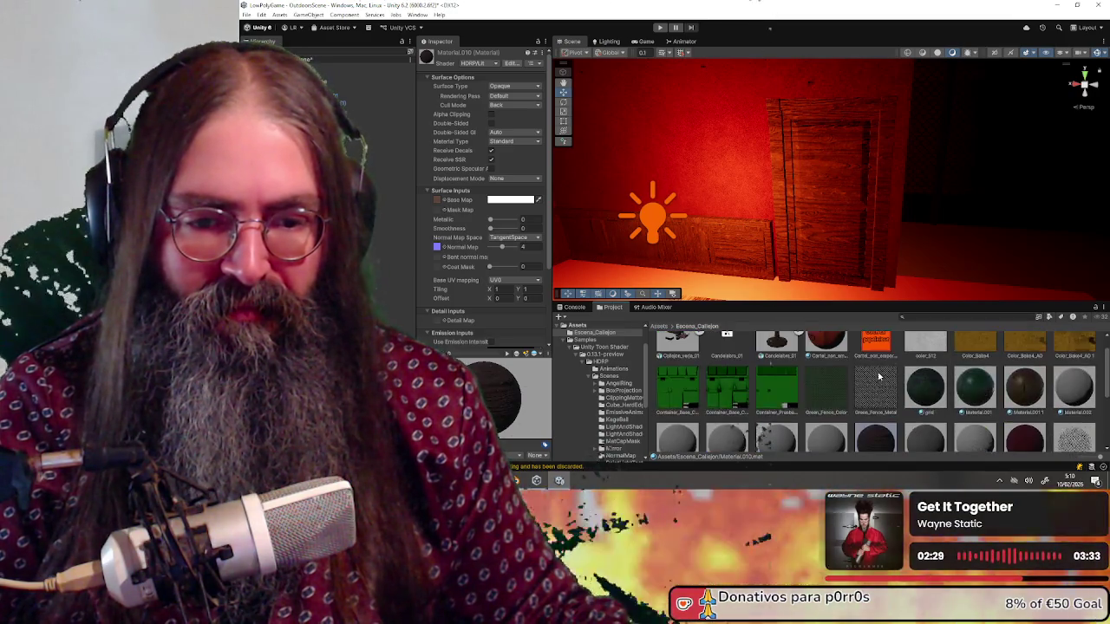
{"action": "scroll", "coordinate": [879, 374], "scroll_direction": "down", "scroll_amount": 3}
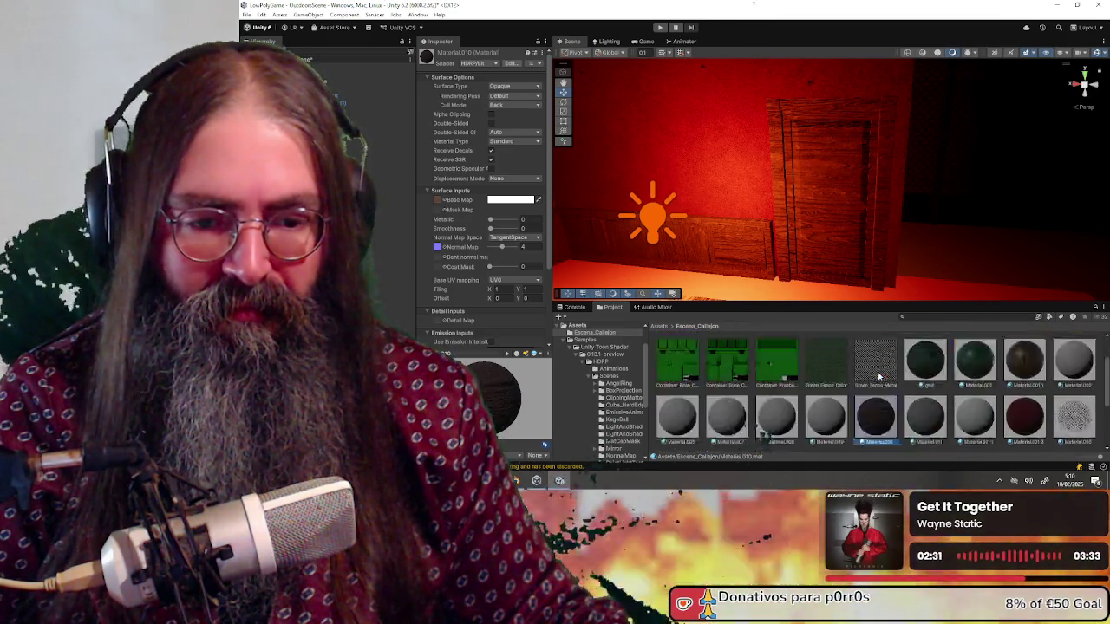
{"action": "scroll", "coordinate": [878, 375], "scroll_direction": "up", "scroll_amount": 3}
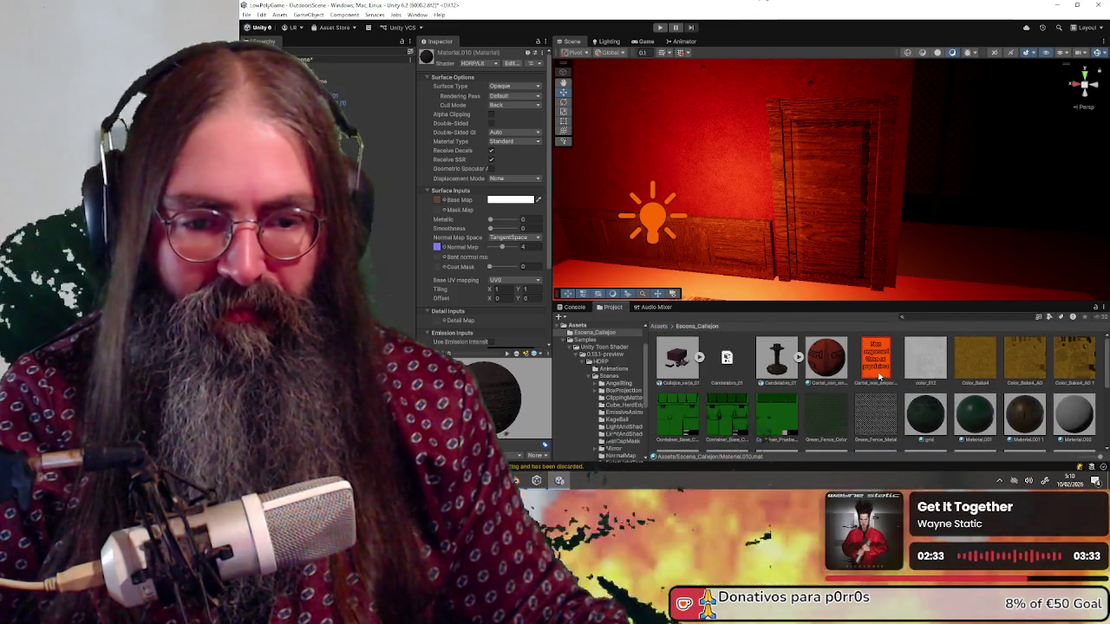
{"action": "scroll", "coordinate": [878, 375], "scroll_direction": "down", "scroll_amount": 3}
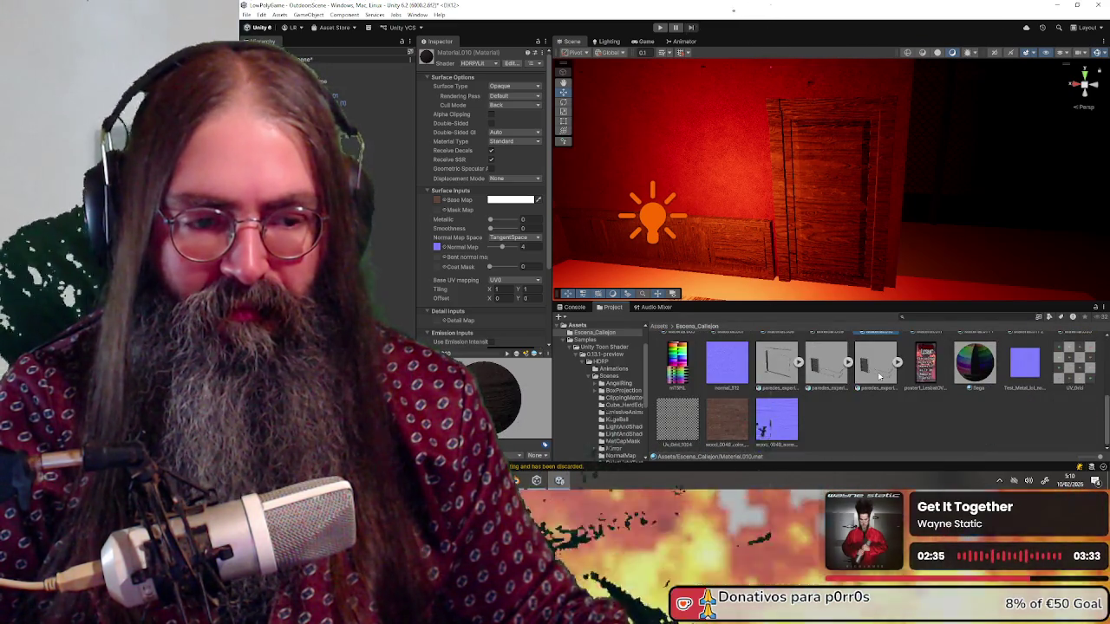
{"action": "scroll", "coordinate": [879, 375], "scroll_direction": "up", "scroll_amount": 3}
{"action": "scroll", "coordinate": [878, 374], "scroll_direction": "down", "scroll_amount": 3}
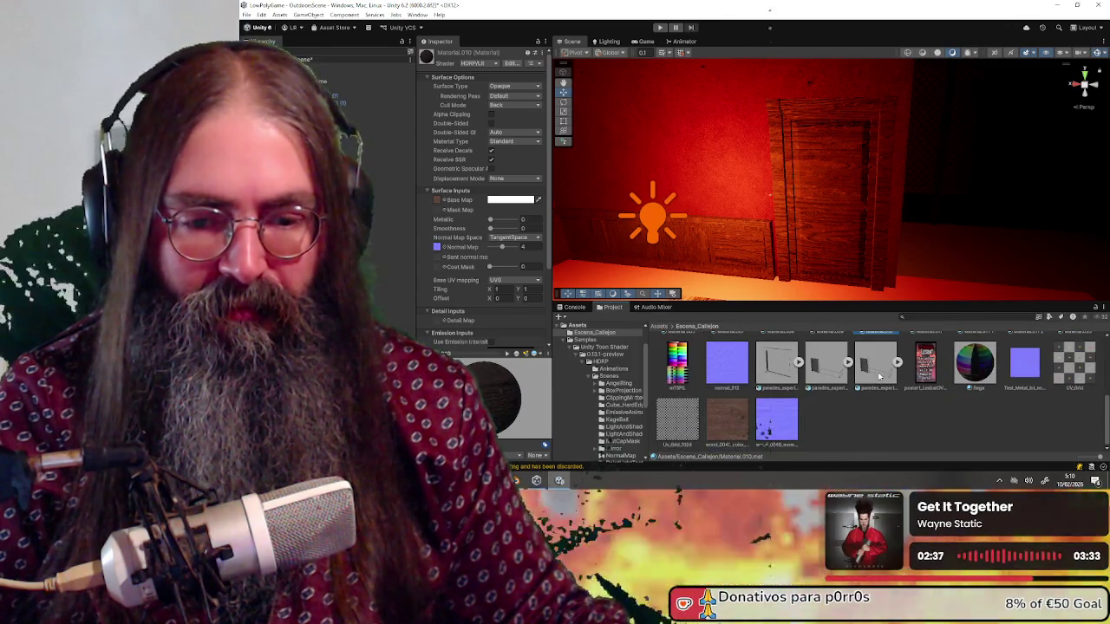
{"action": "scroll", "coordinate": [878, 374], "scroll_direction": "up", "scroll_amount": 5}
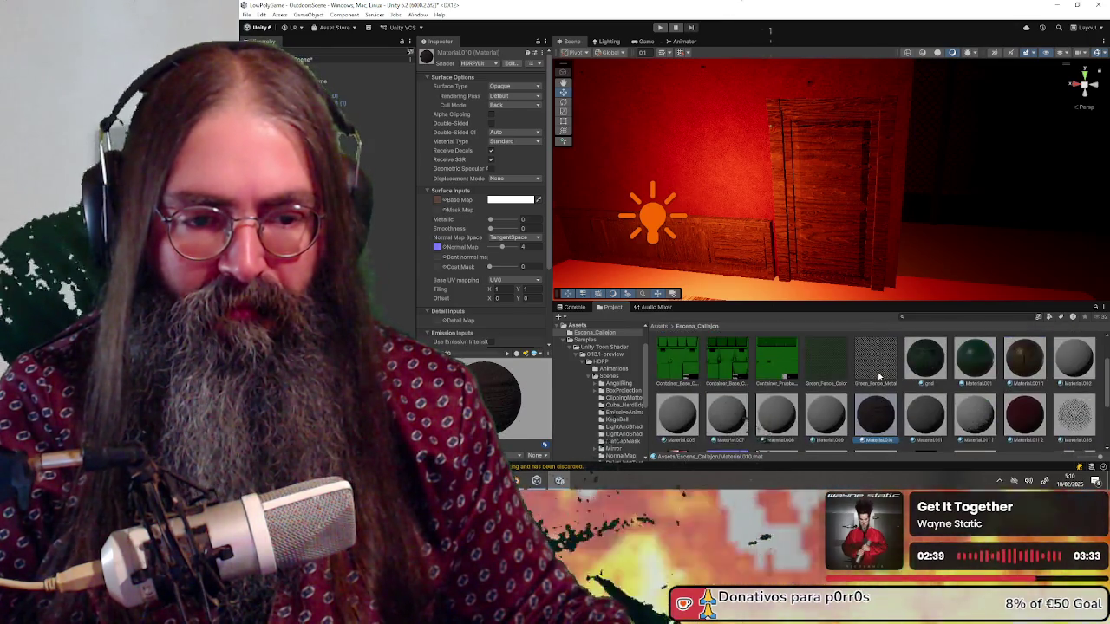
{"action": "mouse_move", "coordinate": [832, 182]}
{"action": "left_mouse_down"}
{"action": "mouse_move", "coordinate": [782, 145]}
{"action": "mouse_move", "coordinate": [809, 206]}
{"action": "mouse_move", "coordinate": [837, 184]}
{"action": "left_mouse_up"}
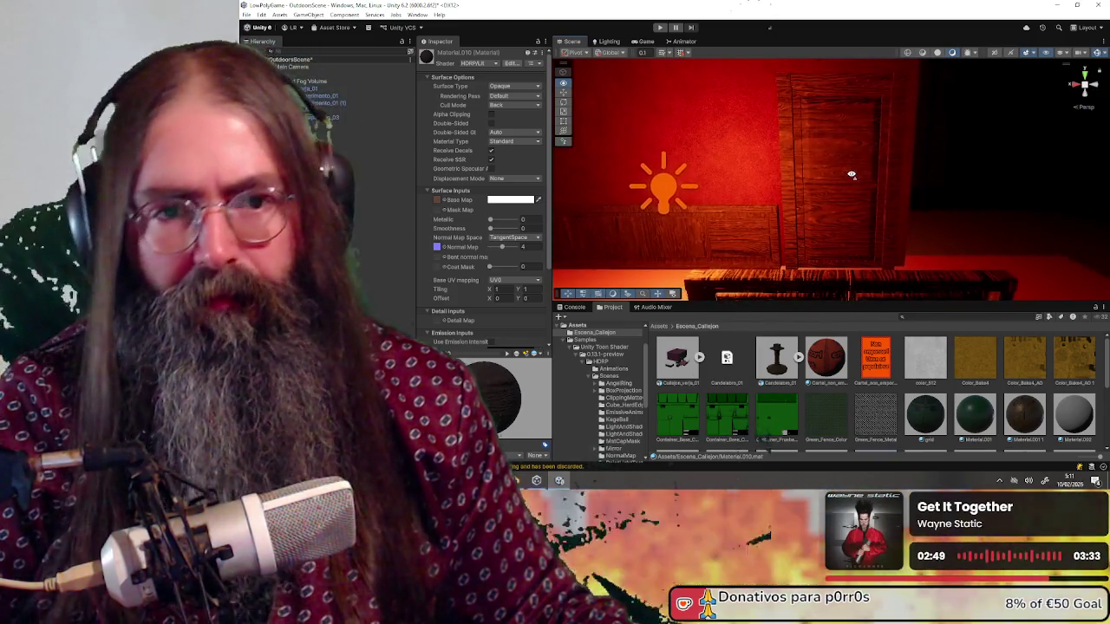
{"action": "key", "text": "w"}
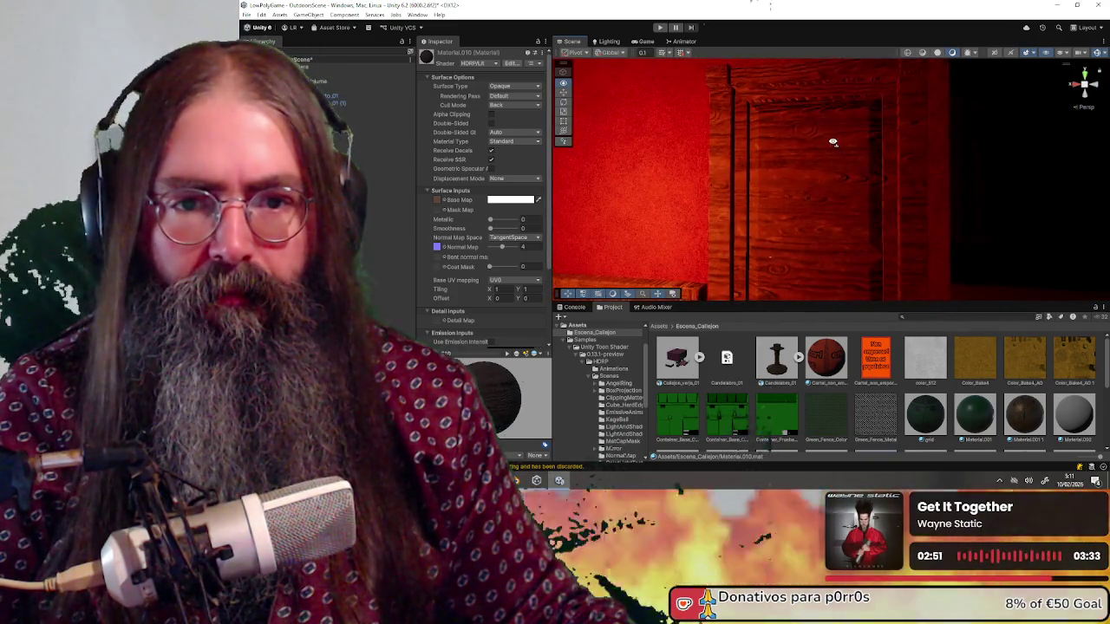
{"action": "key", "text": "s"}
{"action": "key", "text": "a"}
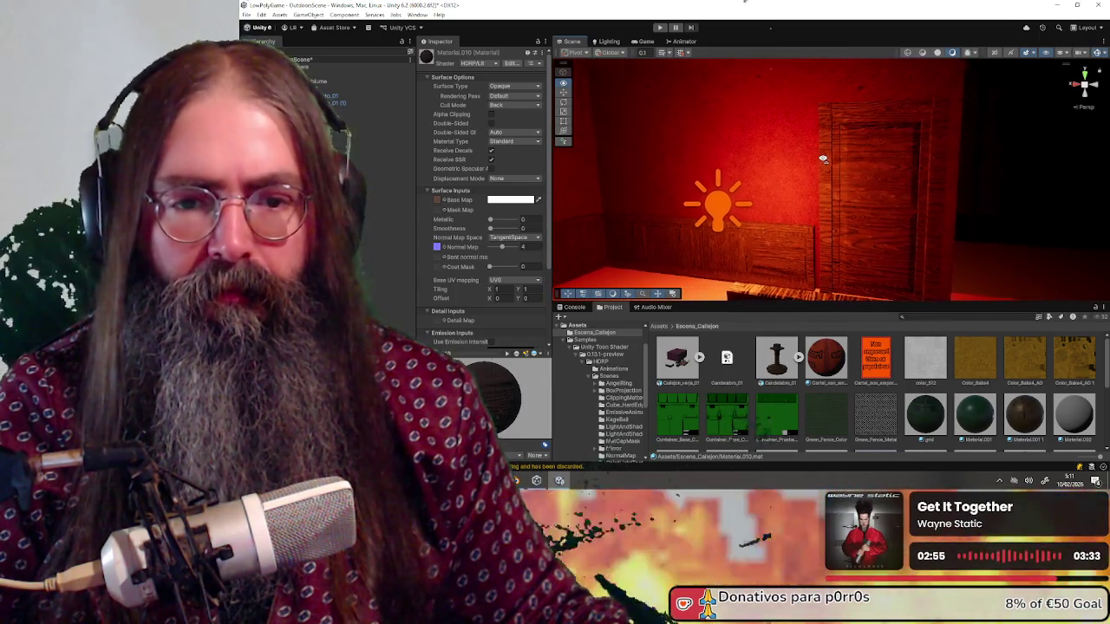
{"action": "key", "text": "a"}
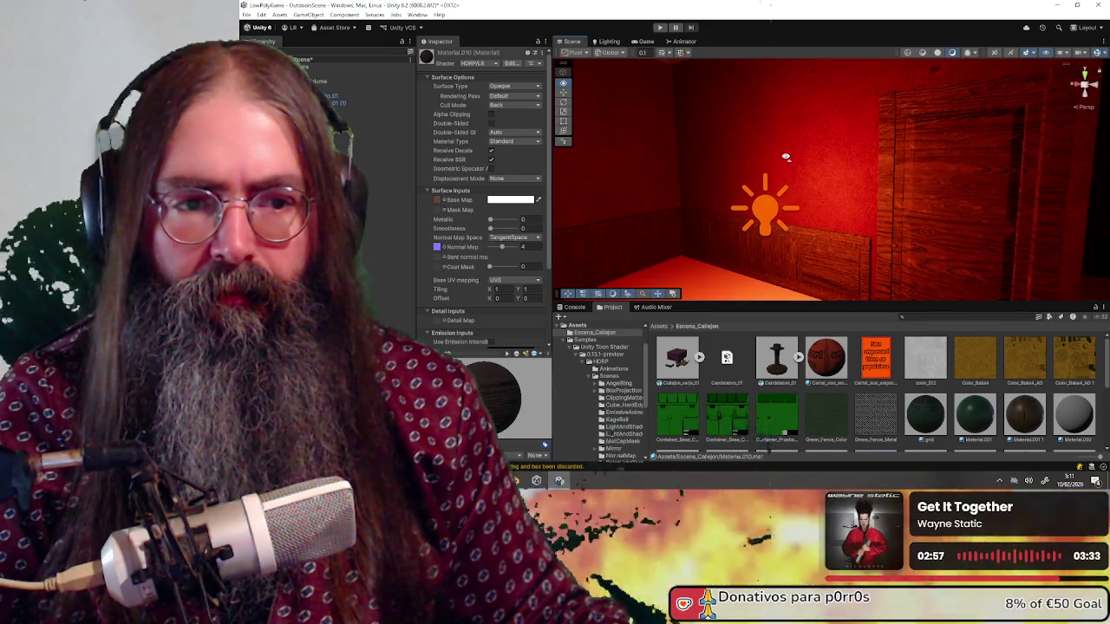
{"action": "key", "text": "w"}
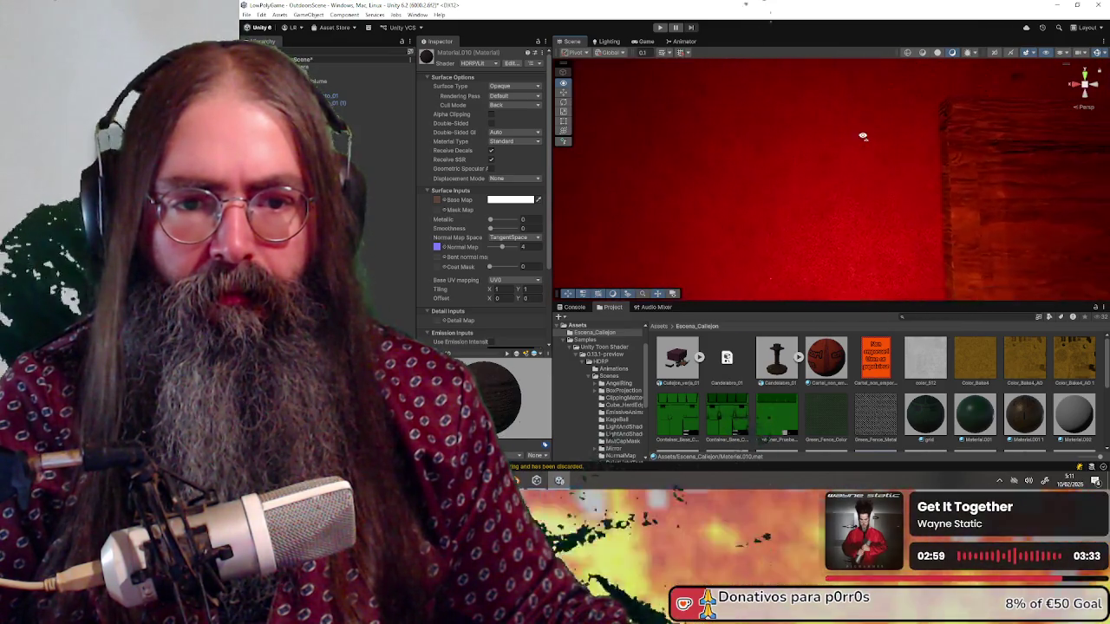
{"action": "key", "text": "w"}
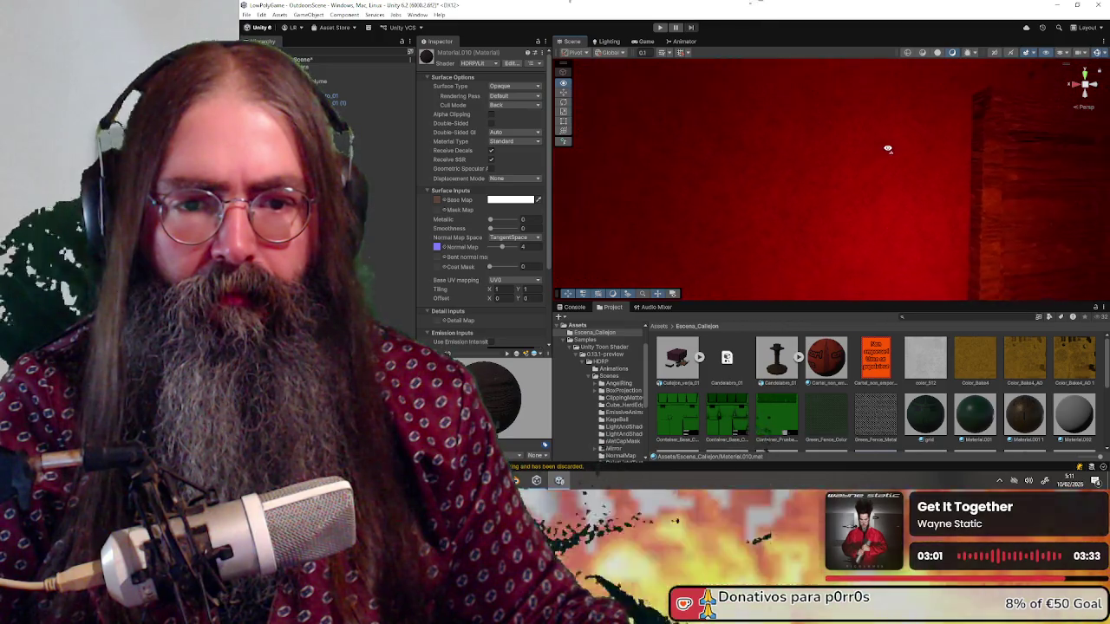
{"action": "key", "text": "s"}
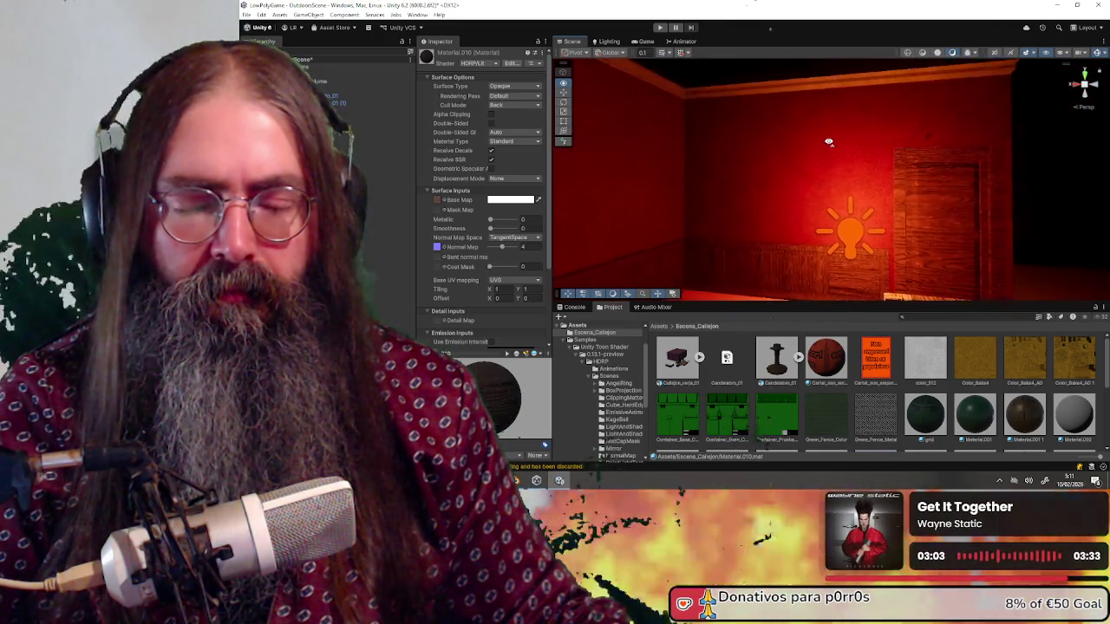
{"action": "key", "text": "s"}
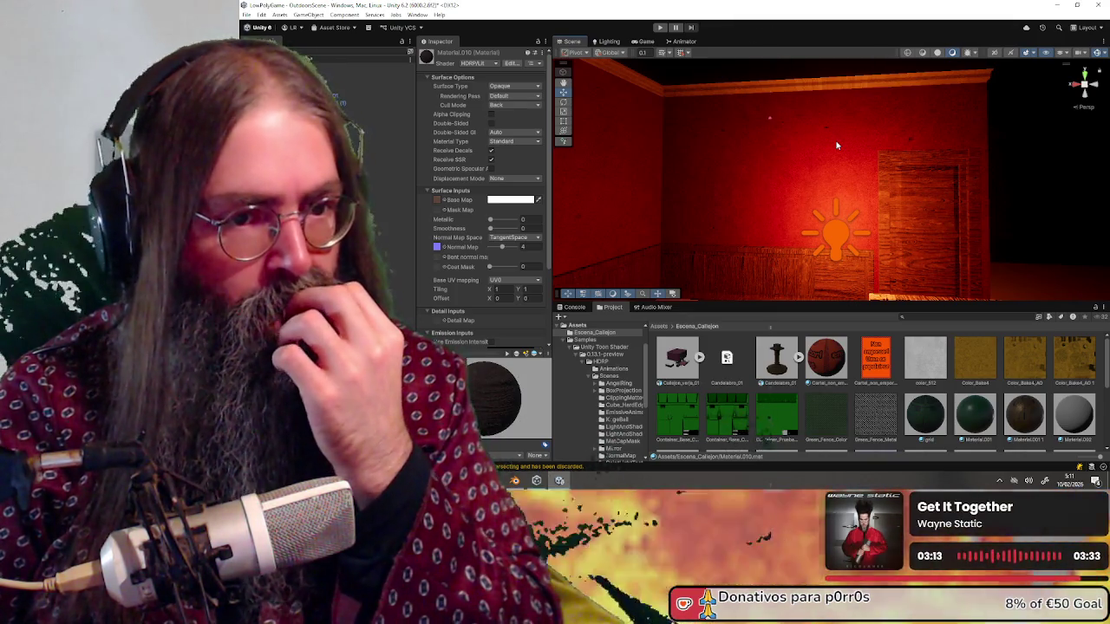
{"action": "mouse_move", "coordinate": [837, 146]}
{"action": "left_mouse_down"}
{"action": "mouse_move", "coordinate": [965, 156]}
{"action": "mouse_move", "coordinate": [956, 174]}
{"action": "mouse_move", "coordinate": [860, 225]}
{"action": "mouse_move", "coordinate": [912, 221]}
{"action": "mouse_move", "coordinate": [849, 194]}
{"action": "left_mouse_up"}
Lower the point light slightly and set its Volumetrics Multiplier to 0.7.
{"action": "left_click", "coordinate": [860, 226]}
{"action": "left_click_drag", "start_coordinate": [842, 139], "coordinate": [841, 179]}
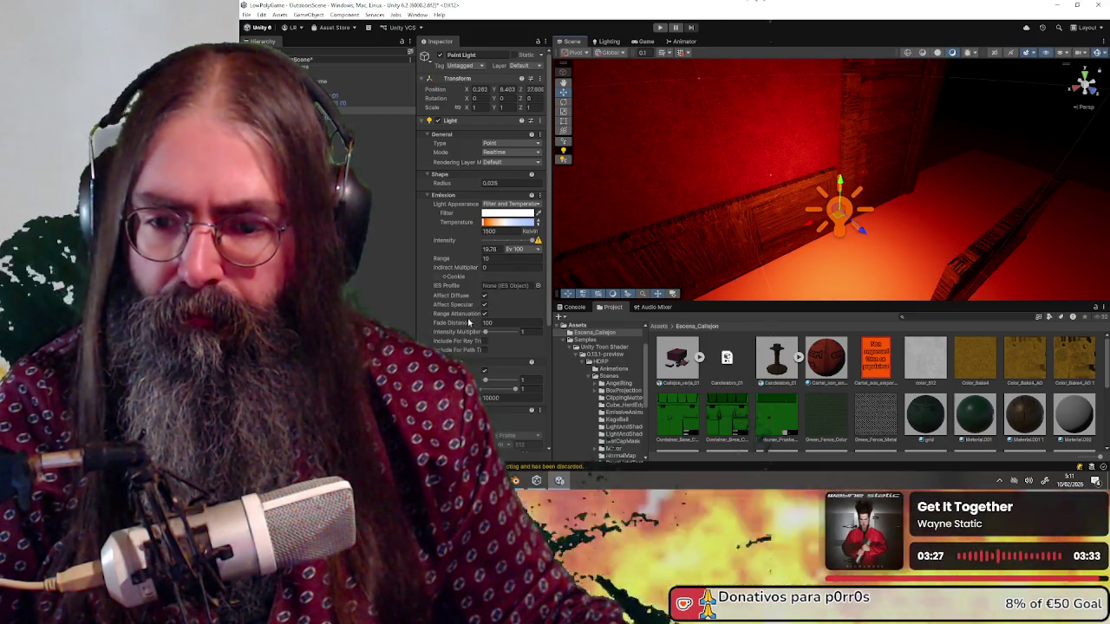
{"action": "scroll", "coordinate": [483, 354], "scroll_direction": "down", "scroll_amount": 3}
{"action": "mouse_move", "coordinate": [867, 217]}
{"action": "left_mouse_down"}
{"action": "mouse_move", "coordinate": [974, 240]}
{"action": "mouse_move", "coordinate": [789, 224]}
{"action": "left_mouse_up"}
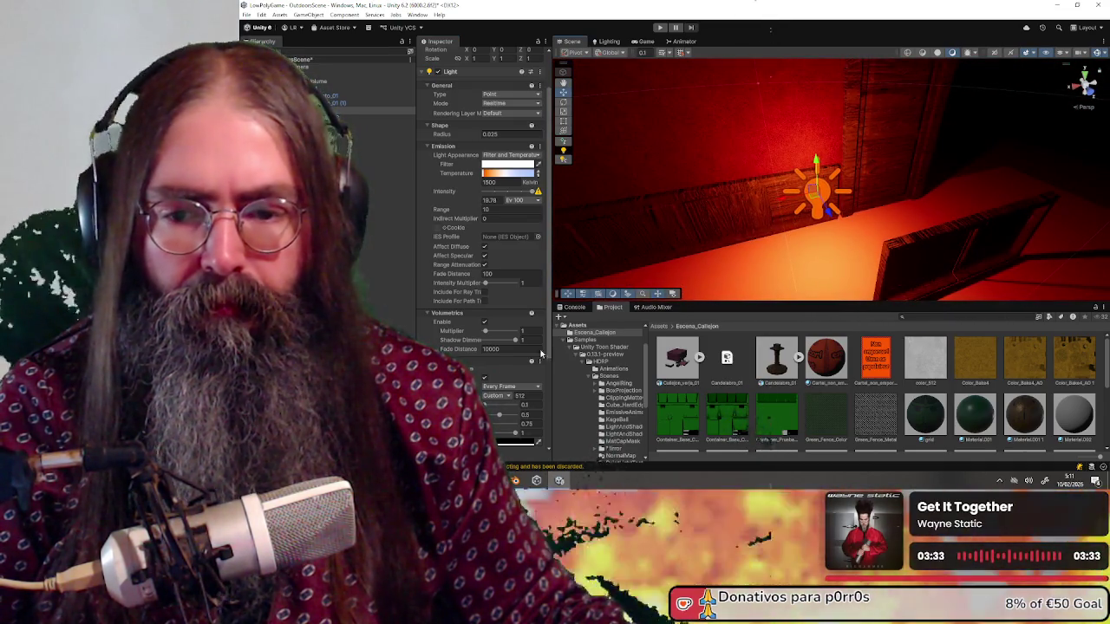
{"action": "mouse_move", "coordinate": [852, 195]}
{"action": "left_mouse_down"}
{"action": "mouse_move", "coordinate": [621, 206]}
{"action": "mouse_move", "coordinate": [717, 181]}
{"action": "mouse_move", "coordinate": [794, 189]}
{"action": "mouse_move", "coordinate": [802, 43]}
{"action": "mouse_move", "coordinate": [797, 208]}
{"action": "mouse_move", "coordinate": [789, 45]}
{"action": "mouse_move", "coordinate": [822, 139]}
{"action": "mouse_move", "coordinate": [586, 292]}
{"action": "left_mouse_up"}
{"action": "left_click_drag", "start_coordinate": [509, 334], "coordinate": [485, 333]}
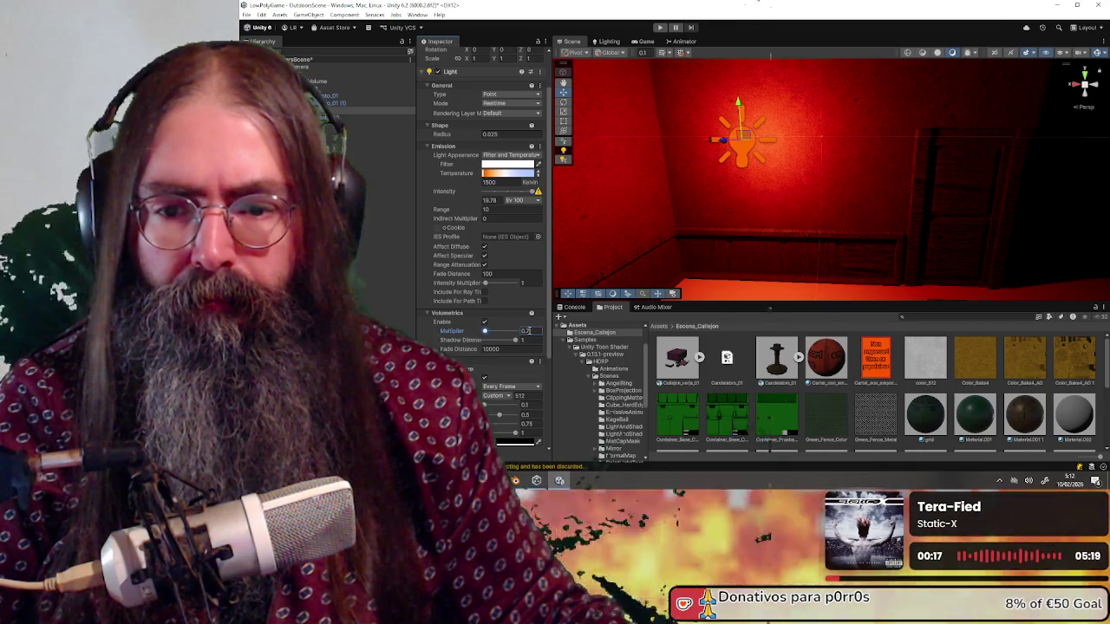
{"action": "left_click", "coordinate": [837, 364]}
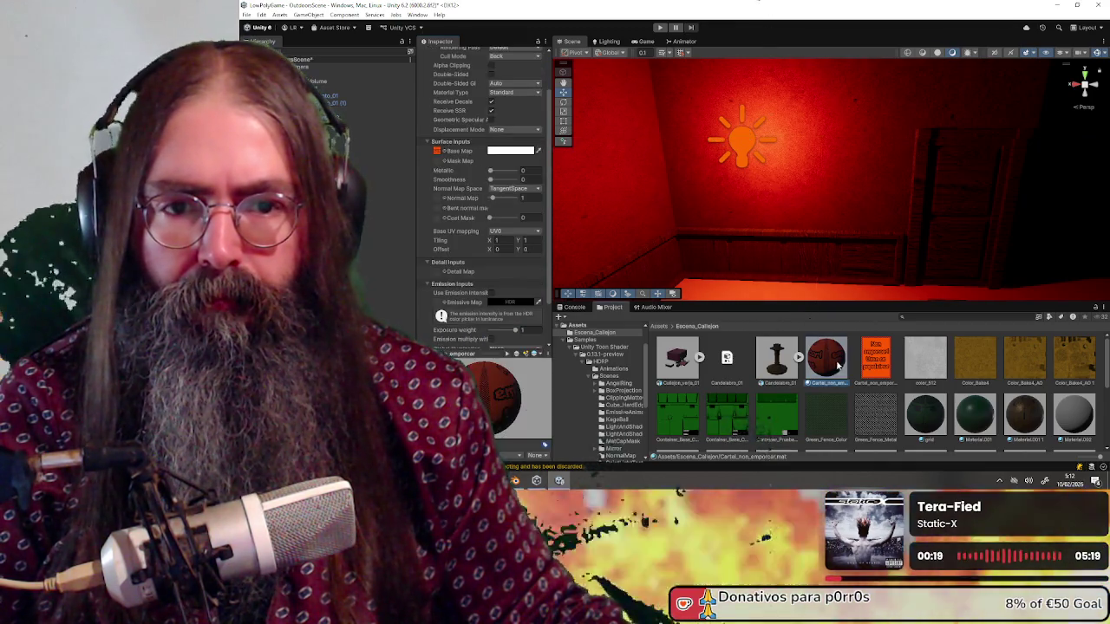
Survey the lit room from outside, then select the Sky and Fog Volume.
{"action": "left_click", "coordinate": [1084, 70]}
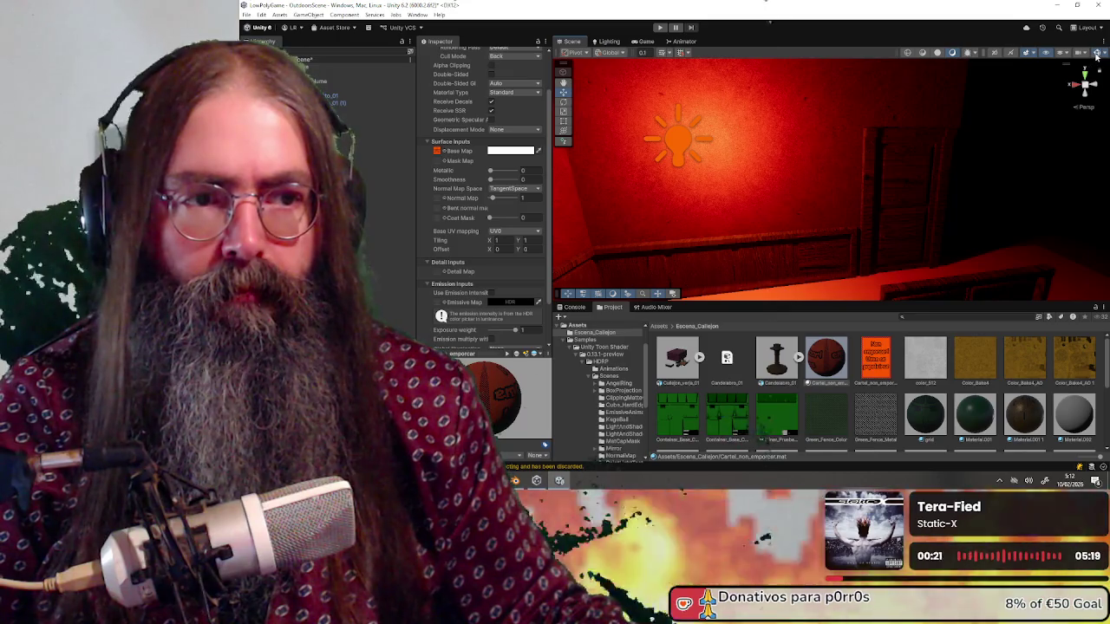
{"action": "left_click_drag", "start_coordinate": [888, 202], "coordinate": [822, 198]}
{"action": "scroll", "coordinate": [821, 197], "scroll_direction": "down", "scroll_amount": 6}
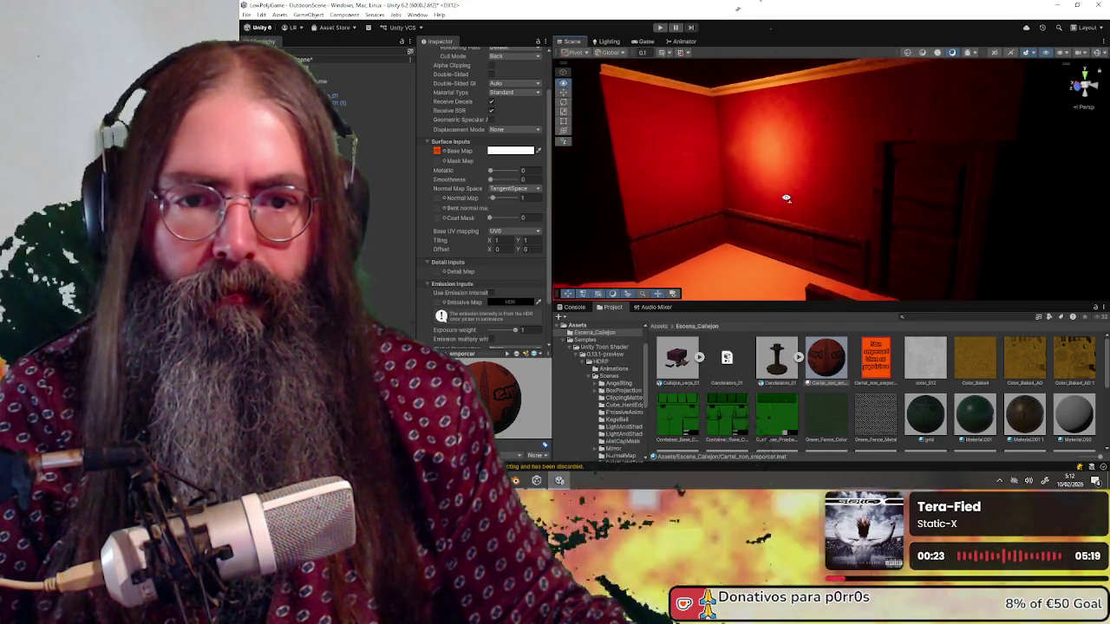
{"action": "scroll", "coordinate": [820, 196], "scroll_direction": "down", "scroll_amount": 8}
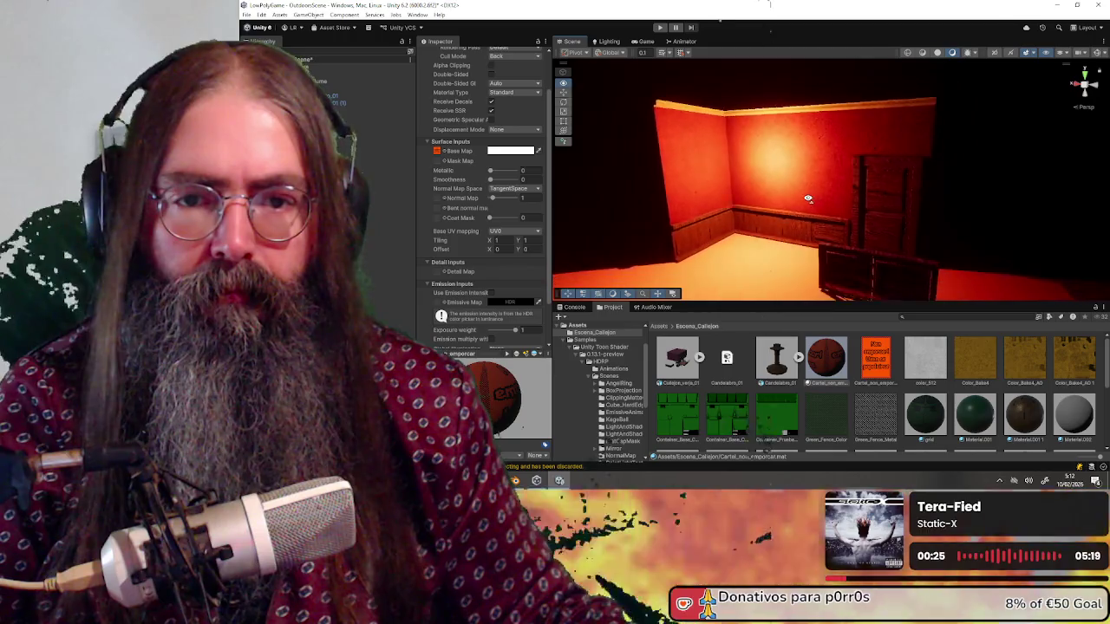
{"action": "scroll", "coordinate": [808, 198], "scroll_direction": "down", "scroll_amount": 5}
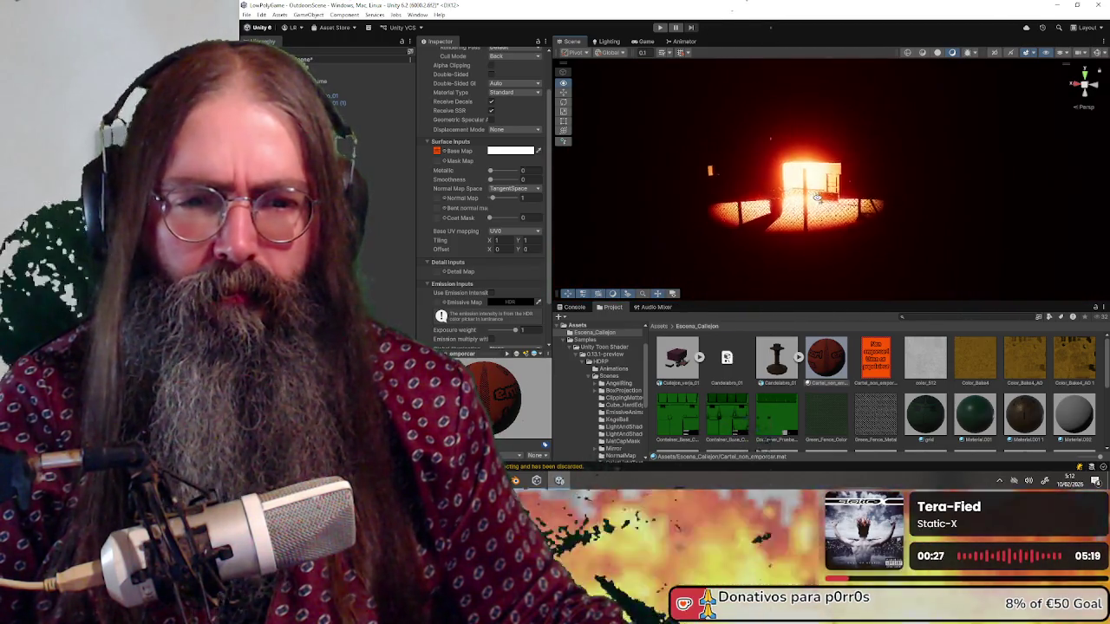
{"action": "scroll", "coordinate": [821, 196], "scroll_direction": "up", "scroll_amount": 3}
{"action": "scroll", "coordinate": [821, 197], "scroll_direction": "up", "scroll_amount": 10}
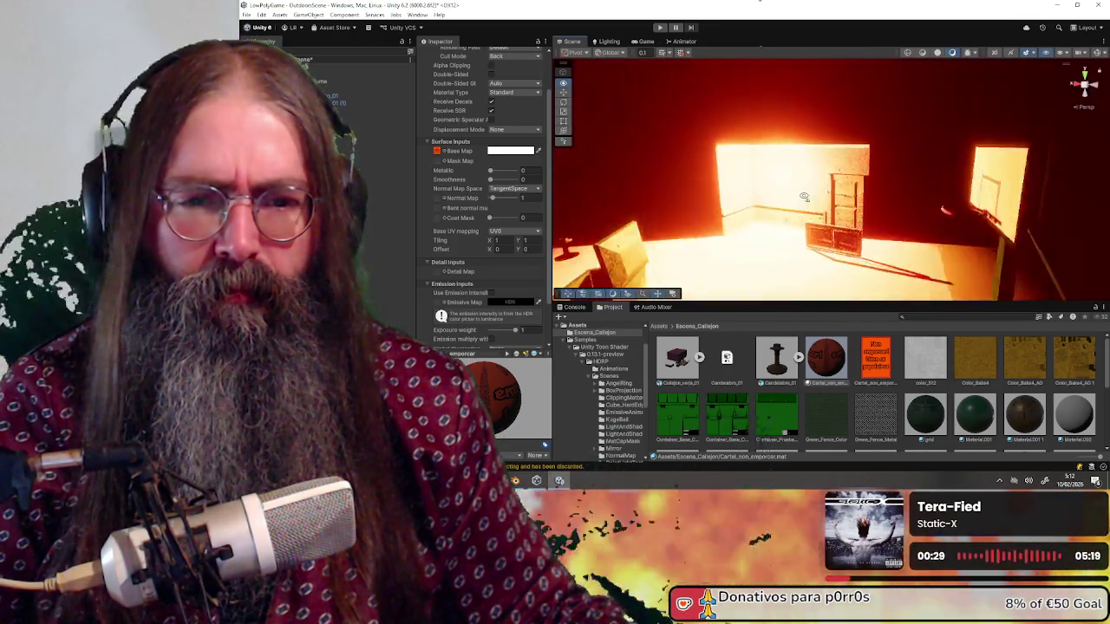
{"action": "scroll", "coordinate": [813, 192], "scroll_direction": "up", "scroll_amount": 5}
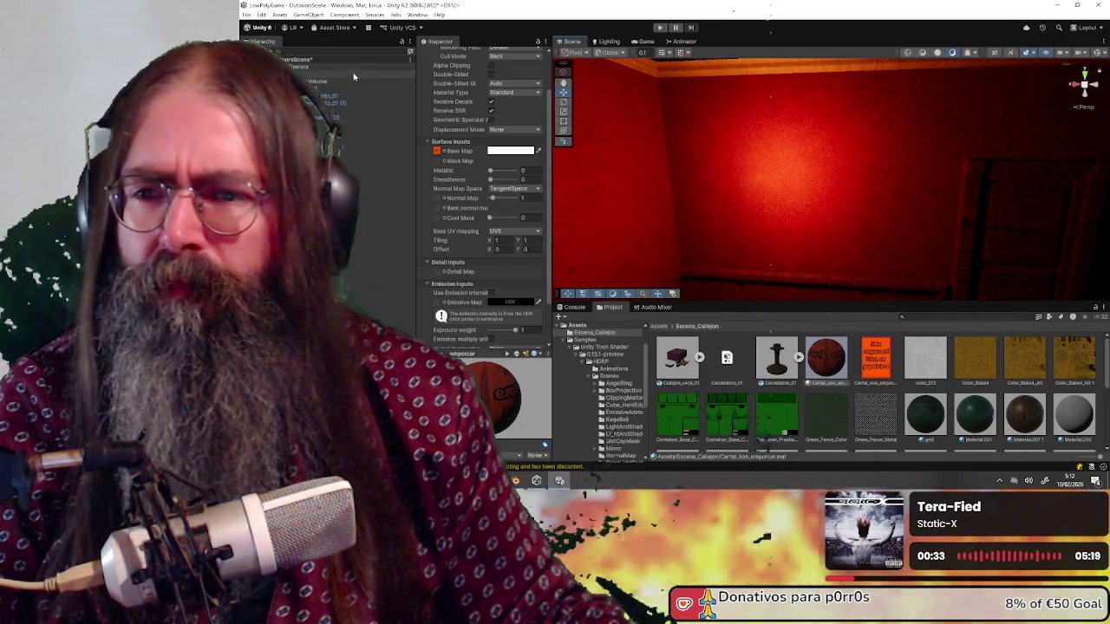
{"action": "left_click", "coordinate": [357, 83]}
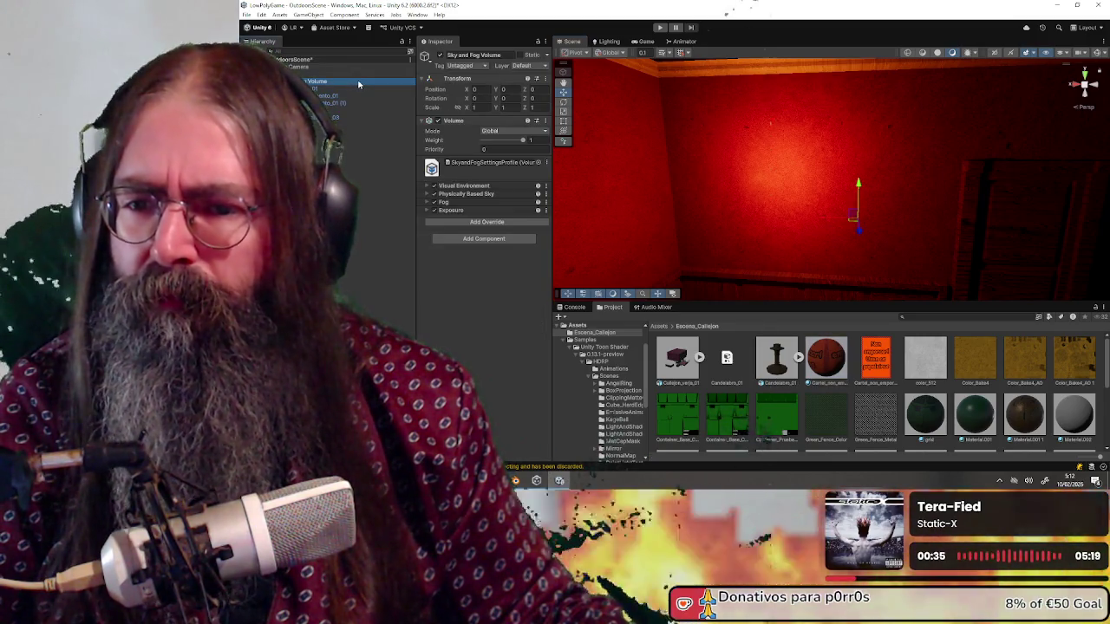
Toggle the Visual Environment and Exposure overrides to compare the room's lighting.
{"action": "left_click", "coordinate": [434, 186]}
{"action": "left_click", "coordinate": [435, 210]}
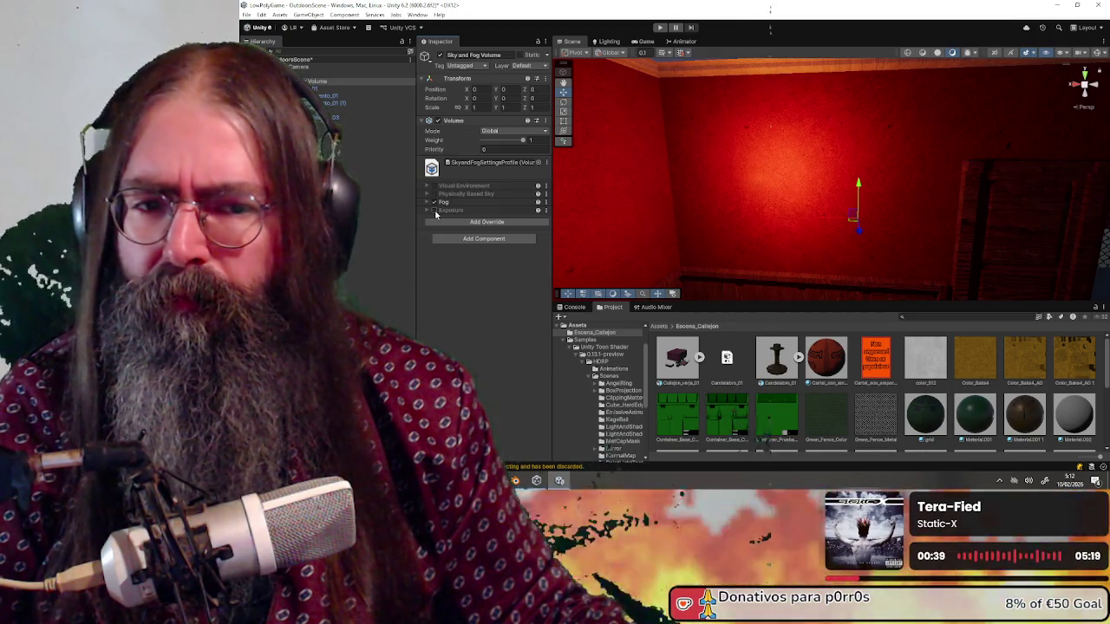
{"action": "scroll", "coordinate": [811, 202], "scroll_direction": "down", "scroll_amount": 10}
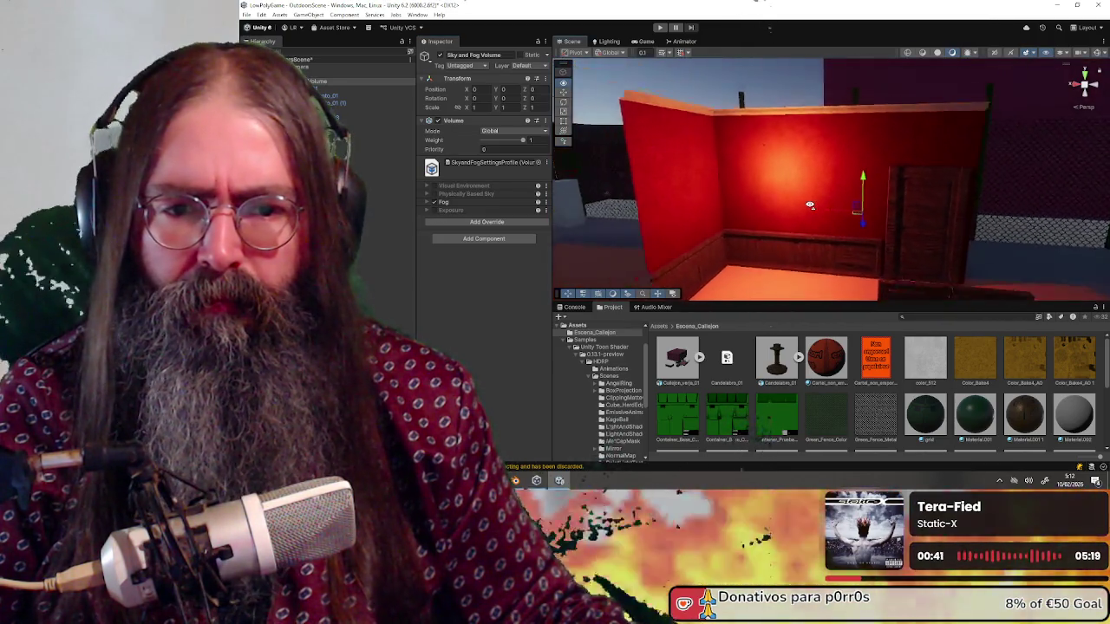
{"action": "scroll", "coordinate": [809, 205], "scroll_direction": "down", "scroll_amount": 3}
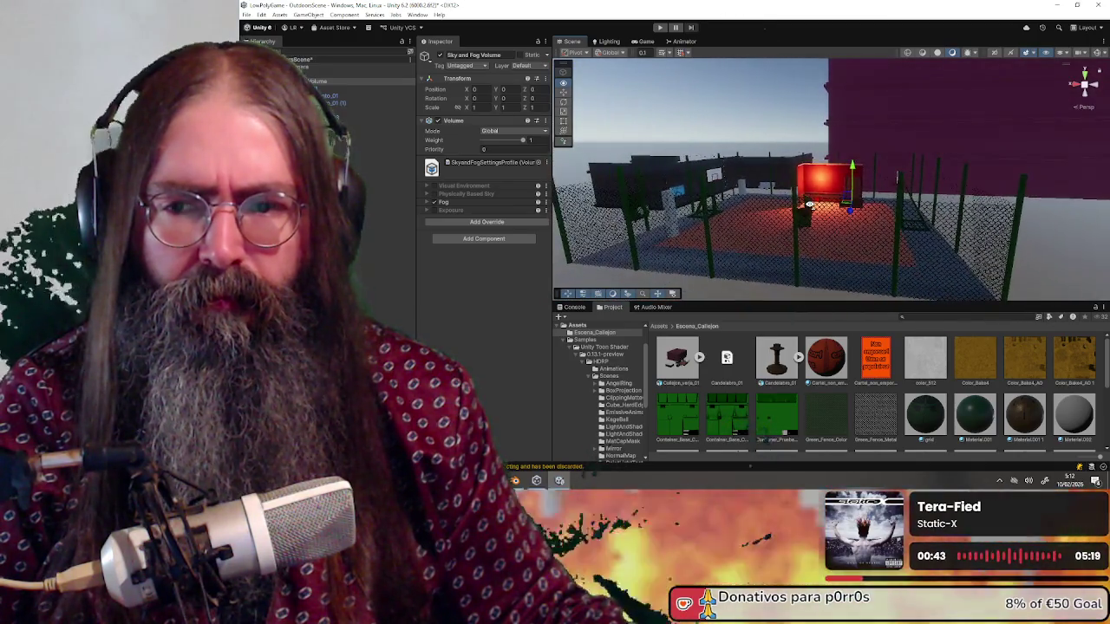
{"action": "scroll", "coordinate": [809, 205], "scroll_direction": "up", "scroll_amount": 5}
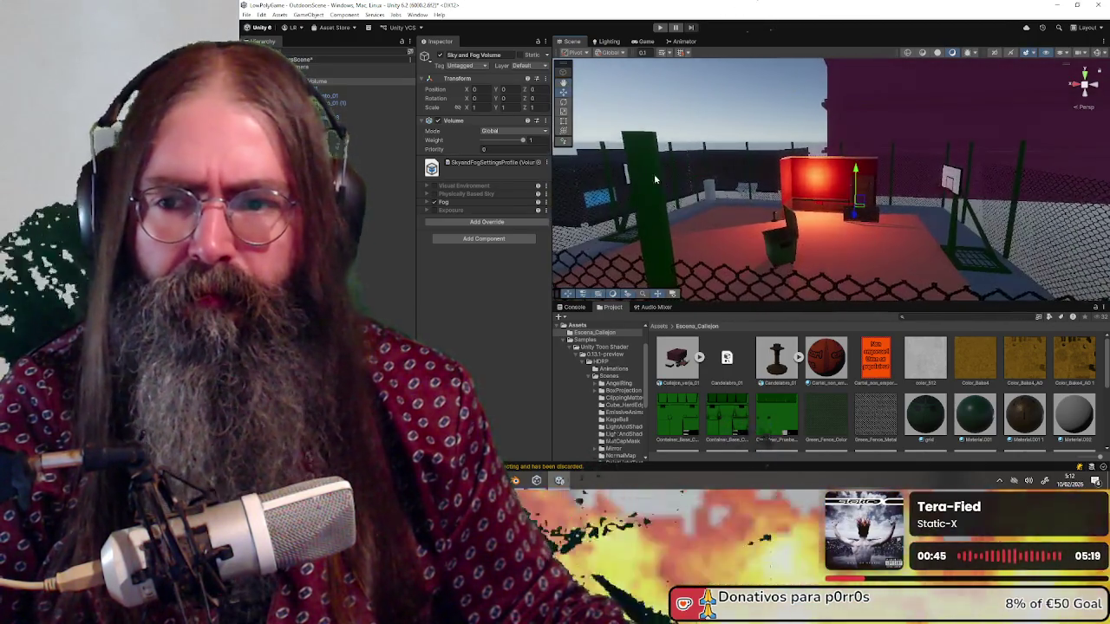
{"action": "left_click", "coordinate": [434, 186]}
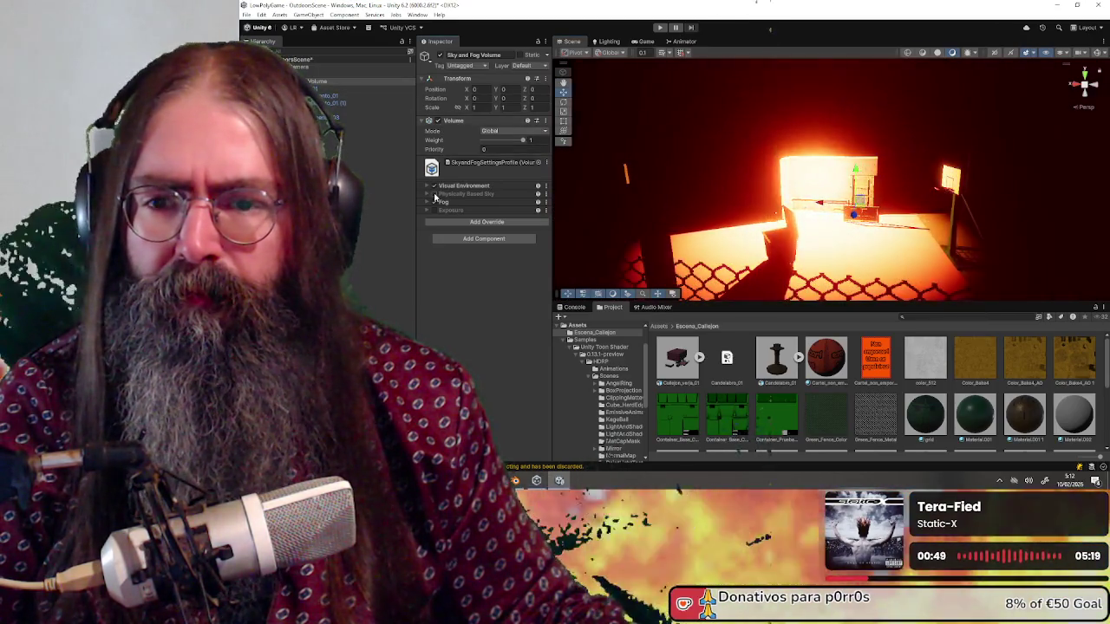
{"action": "left_click", "coordinate": [435, 187]}
{"action": "left_click", "coordinate": [435, 193]}
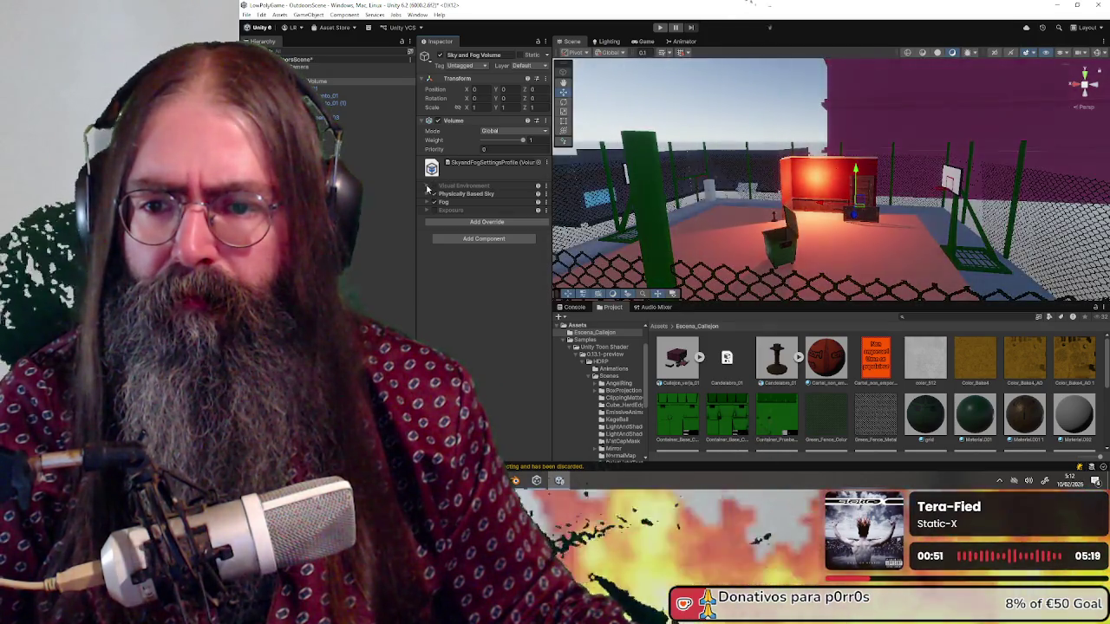
{"action": "left_click", "coordinate": [428, 187]}
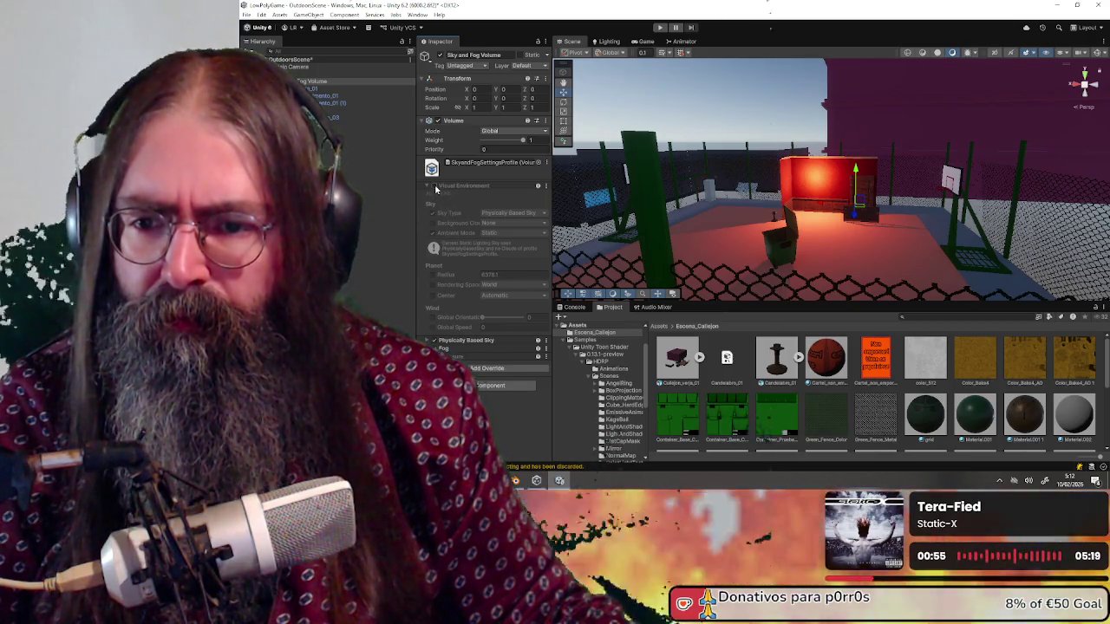
{"action": "left_click", "coordinate": [435, 187]}
{"action": "left_click", "coordinate": [434, 186]}
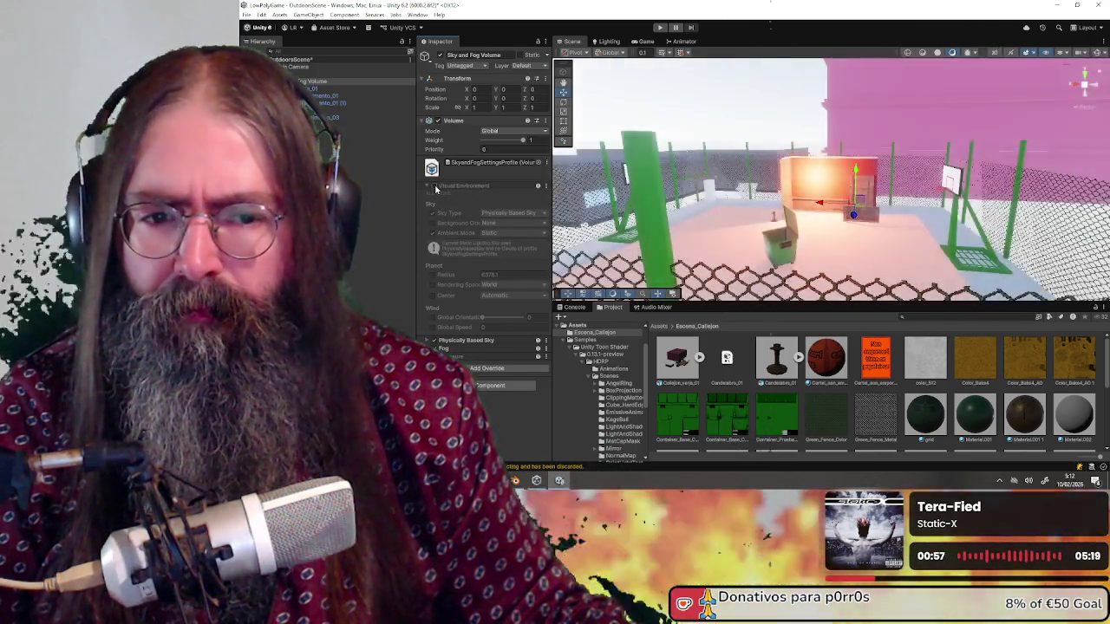
{"action": "left_click", "coordinate": [434, 186]}
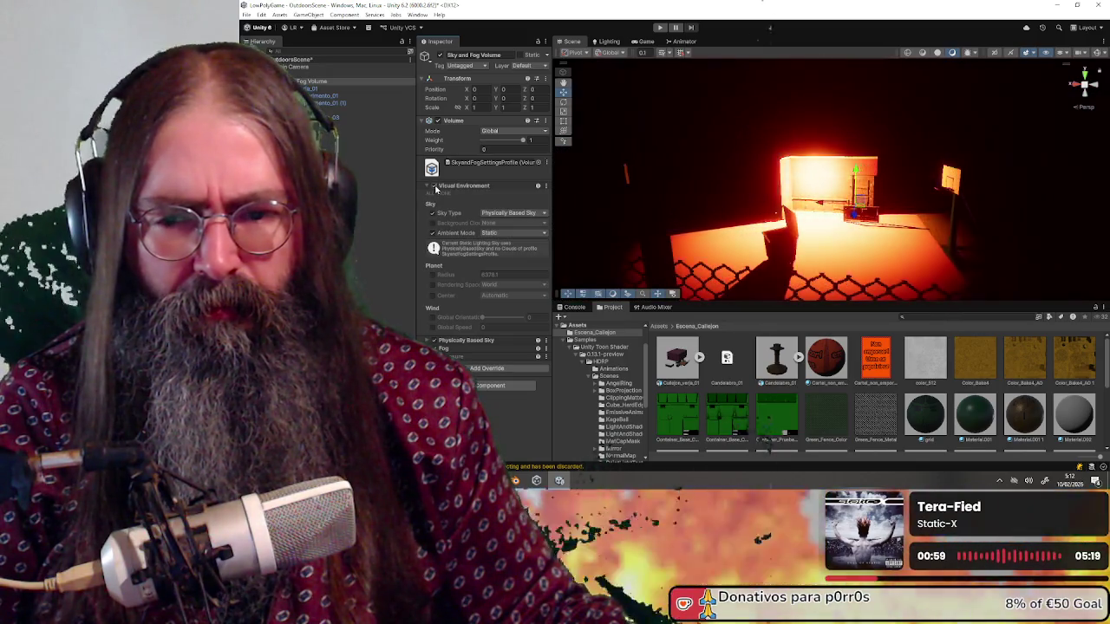
{"action": "left_click", "coordinate": [435, 186]}
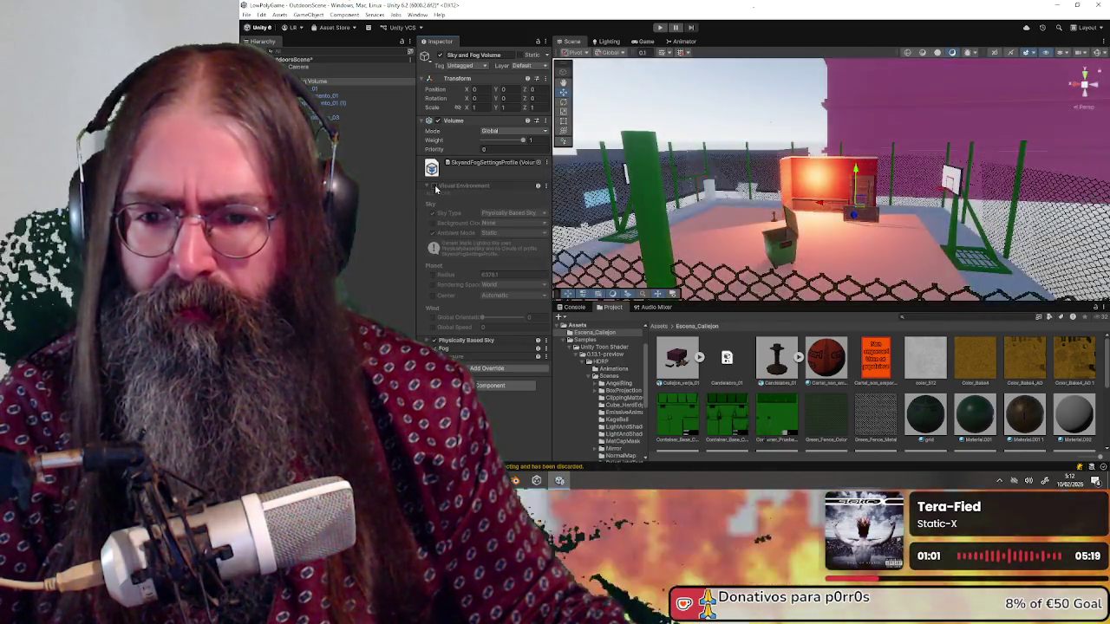
{"action": "left_click", "coordinate": [435, 186]}
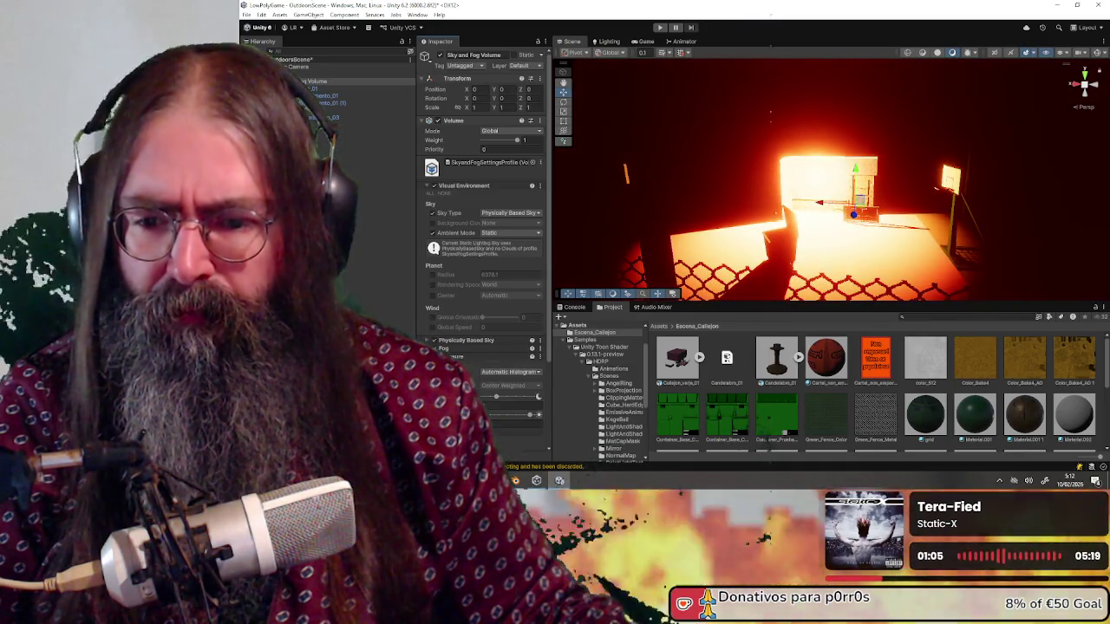
Set the exposure mode to Fixed and raise the exposure to darken the room.
{"action": "left_click", "coordinate": [504, 372]}
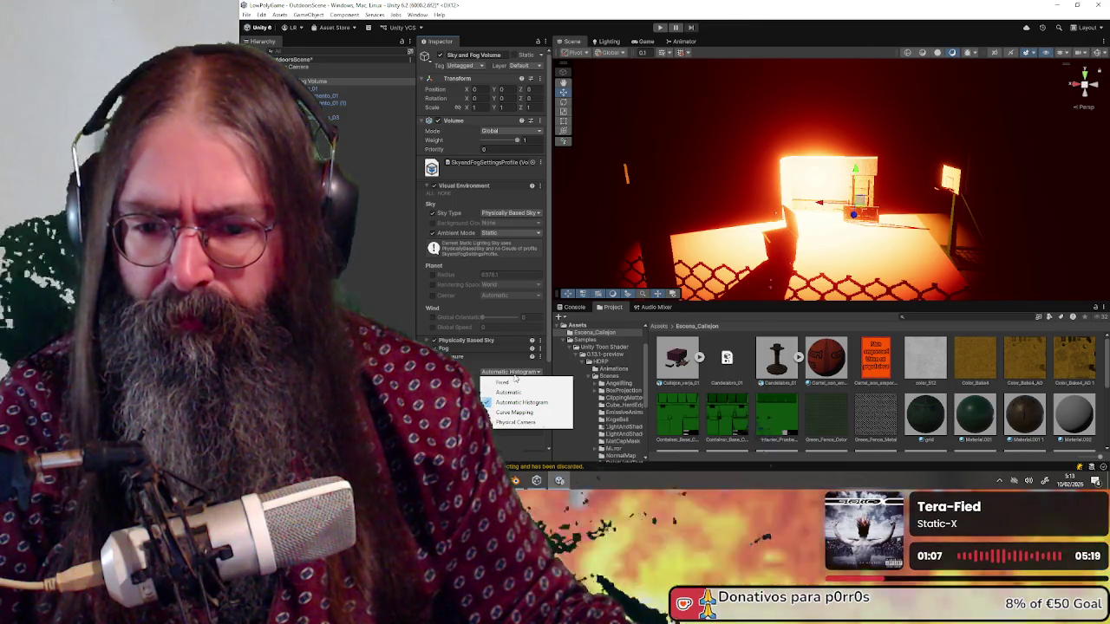
{"action": "left_click", "coordinate": [518, 381]}
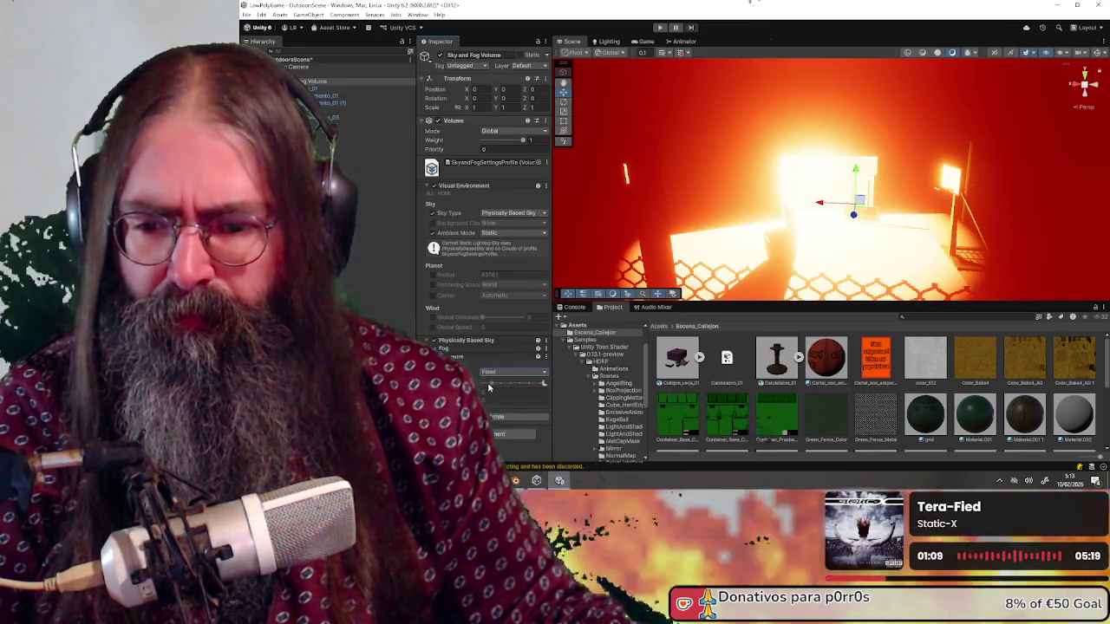
{"action": "mouse_move", "coordinate": [491, 385]}
{"action": "left_mouse_down"}
{"action": "mouse_move", "coordinate": [529, 387]}
{"action": "mouse_move", "coordinate": [482, 386]}
{"action": "mouse_move", "coordinate": [520, 386]}
{"action": "mouse_move", "coordinate": [494, 384]}
{"action": "left_mouse_up"}
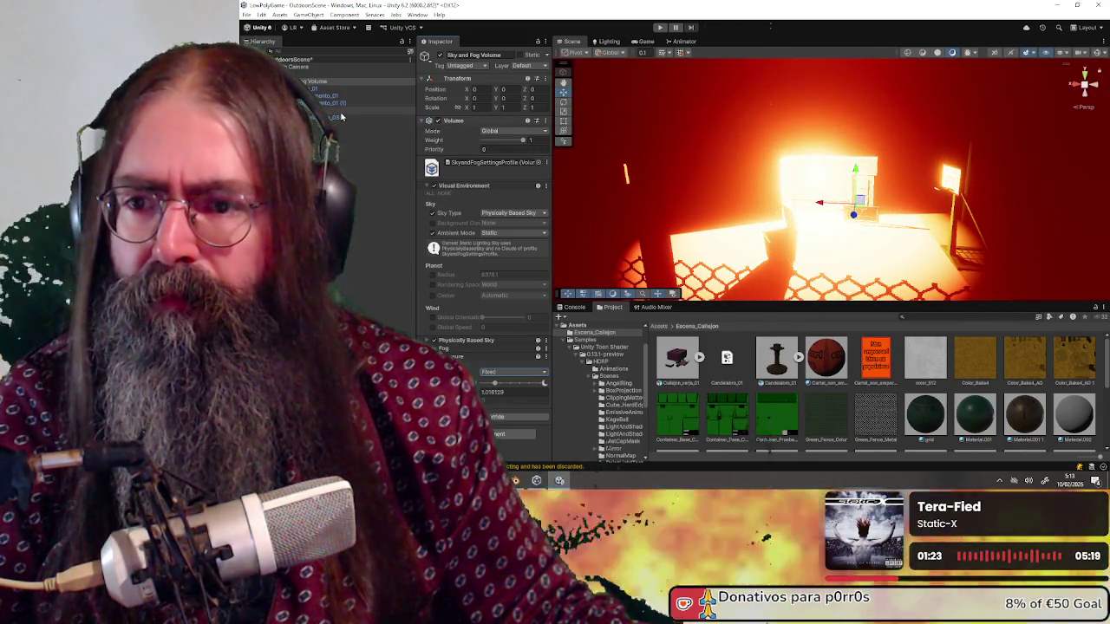
Drop the Point Light's intensity to about 9.25 and bring the red-lit wall into view.
{"action": "left_click", "coordinate": [403, 110]}
{"action": "left_click_drag", "start_coordinate": [529, 245], "coordinate": [512, 243]}
{"action": "mouse_move", "coordinate": [831, 188]}
{"action": "left_mouse_down"}
{"action": "mouse_move", "coordinate": [839, 178]}
{"action": "mouse_move", "coordinate": [896, 190]}
{"action": "mouse_move", "coordinate": [717, 151]}
{"action": "mouse_move", "coordinate": [929, 173]}
{"action": "mouse_move", "coordinate": [942, 198]}
{"action": "mouse_move", "coordinate": [880, 144]}
{"action": "mouse_move", "coordinate": [885, 217]}
{"action": "mouse_move", "coordinate": [873, 232]}
{"action": "mouse_move", "coordinate": [907, 214]}
{"action": "mouse_move", "coordinate": [805, 185]}
{"action": "mouse_move", "coordinate": [812, 246]}
{"action": "left_mouse_up"}
{"action": "mouse_move", "coordinate": [838, 169]}
{"action": "left_mouse_down"}
{"action": "mouse_move", "coordinate": [821, 255]}
{"action": "mouse_move", "coordinate": [823, 217]}
{"action": "mouse_move", "coordinate": [852, 186]}
{"action": "mouse_move", "coordinate": [838, 181]}
{"action": "mouse_move", "coordinate": [871, 201]}
{"action": "mouse_move", "coordinate": [840, 197]}
{"action": "left_mouse_up"}
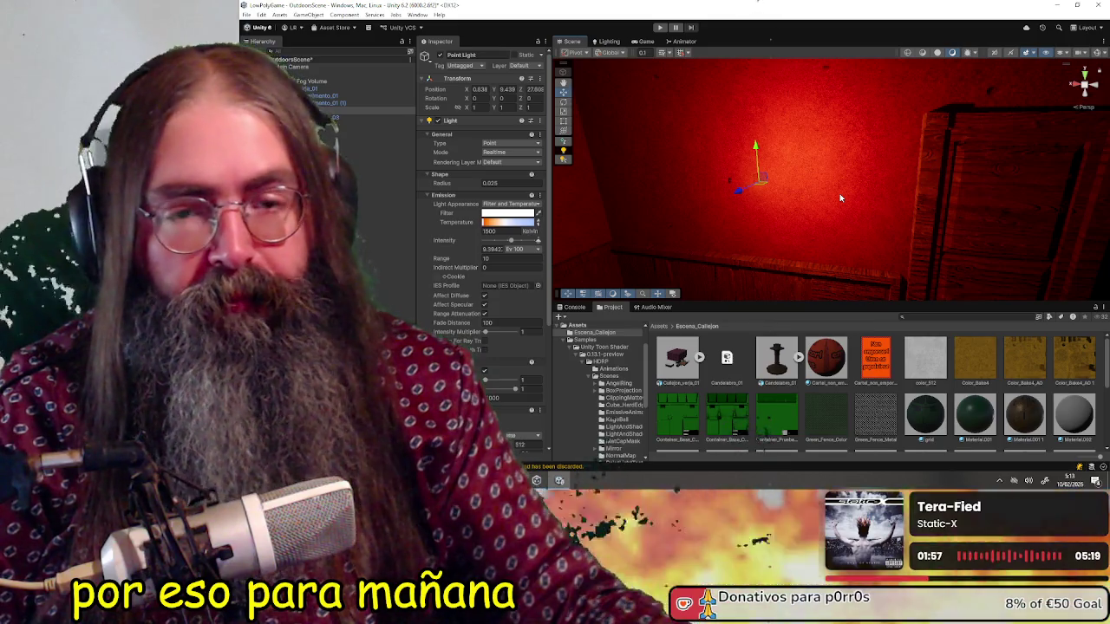
{"action": "mouse_move", "coordinate": [839, 197]}
{"action": "left_mouse_down"}
{"action": "mouse_move", "coordinate": [823, 202]}
{"action": "mouse_move", "coordinate": [821, 133]}
{"action": "left_mouse_up"}
Frame more floor and pick wall panel Plane.056 on paredes_experimento_03.
{"action": "scroll", "coordinate": [824, 204], "scroll_direction": "down", "scroll_amount": 3}
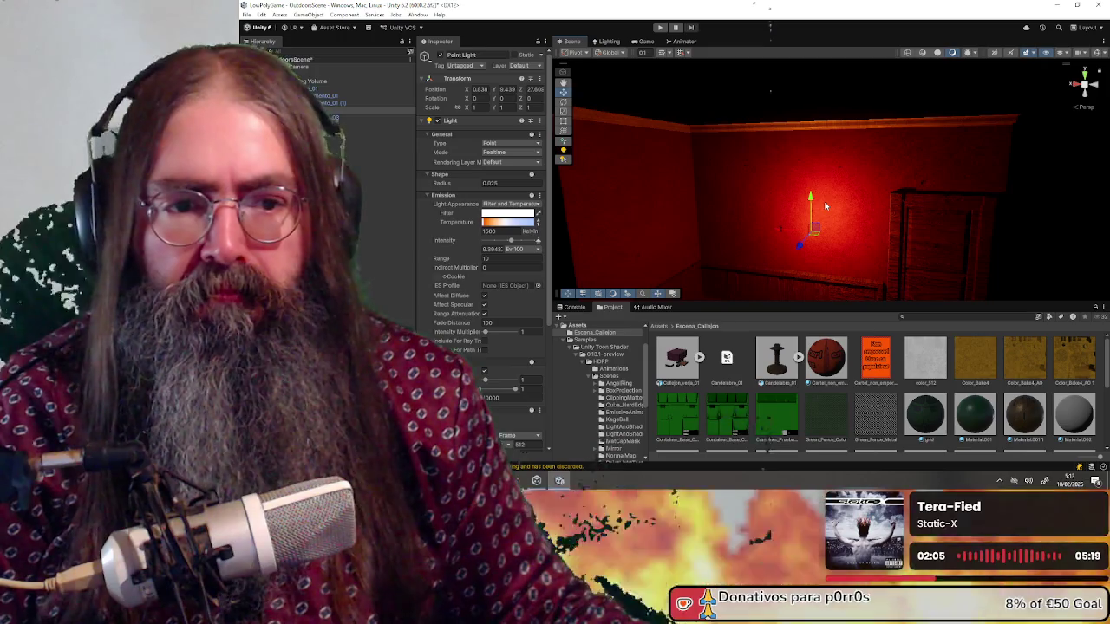
{"action": "left_click_drag", "start_coordinate": [842, 232], "coordinate": [840, 204]}
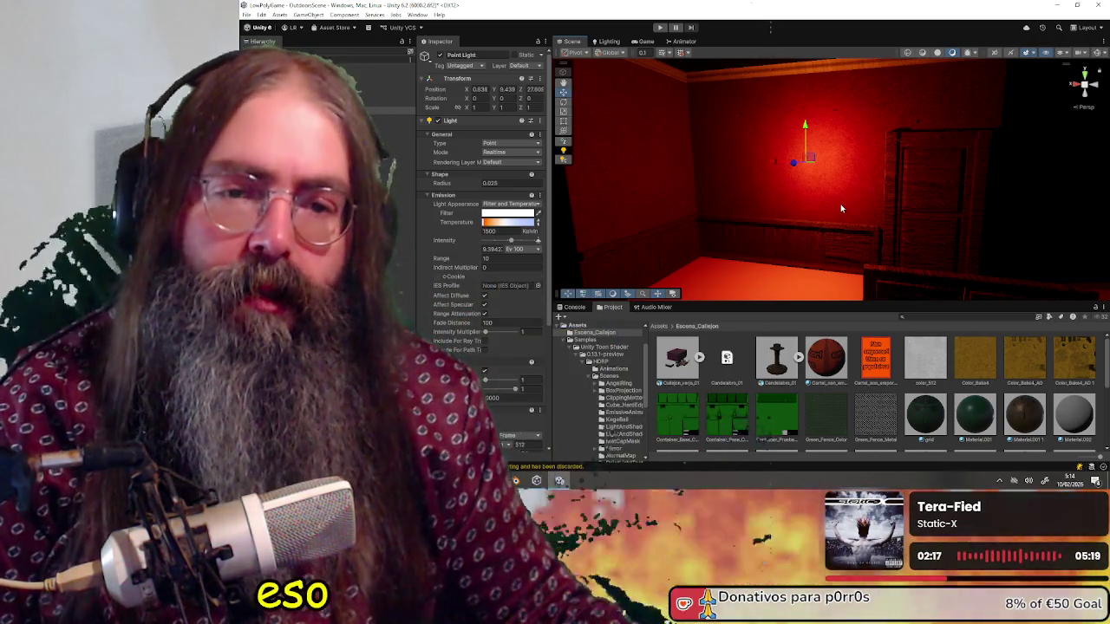
{"action": "left_click", "coordinate": [752, 206]}
{"action": "left_click", "coordinate": [750, 195]}
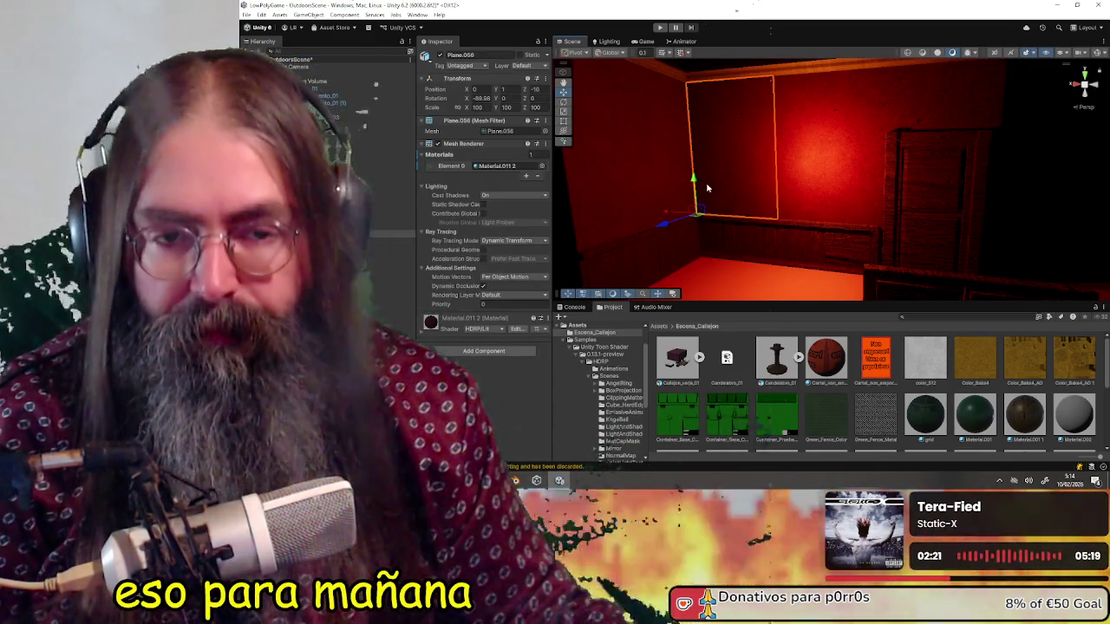
Slide Plane.056 along the wall, and undo an attempt to raise Plane.021.
{"action": "left_click_drag", "start_coordinate": [703, 217], "coordinate": [816, 230]}
{"action": "left_click", "coordinate": [799, 244]}
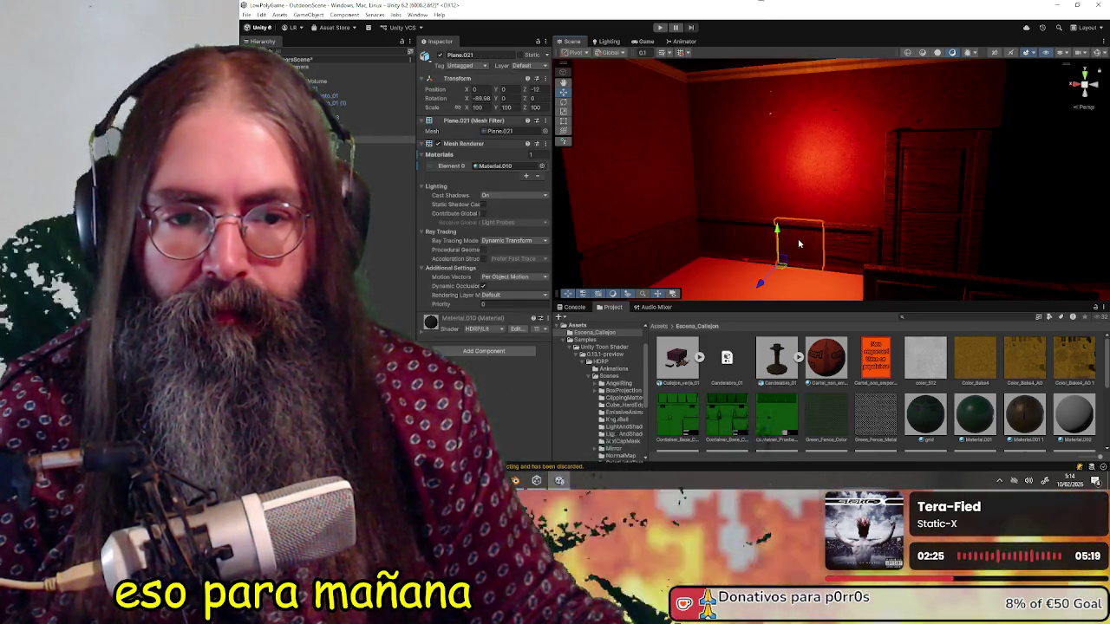
{"action": "mouse_move", "coordinate": [786, 264]}
{"action": "left_mouse_down"}
{"action": "mouse_move", "coordinate": [785, 204]}
{"action": "mouse_move", "coordinate": [741, 178]}
{"action": "mouse_move", "coordinate": [755, 195]}
{"action": "mouse_move", "coordinate": [815, 217]}
{"action": "mouse_move", "coordinate": [788, 193]}
{"action": "left_mouse_up"}
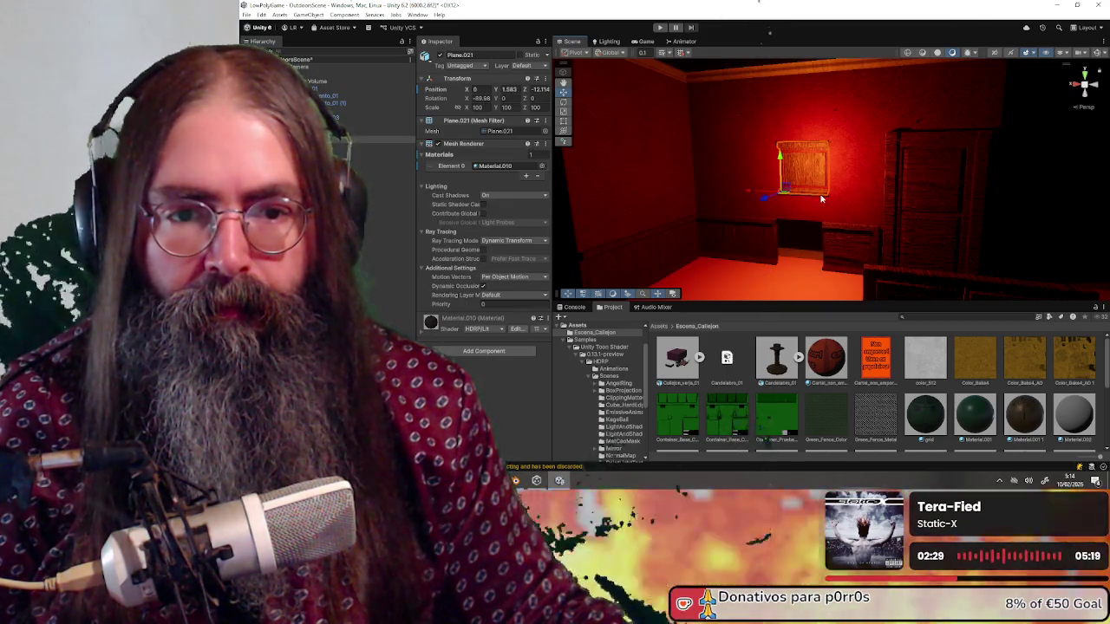
{"action": "scroll", "coordinate": [822, 199], "scroll_direction": "up", "scroll_amount": 1}
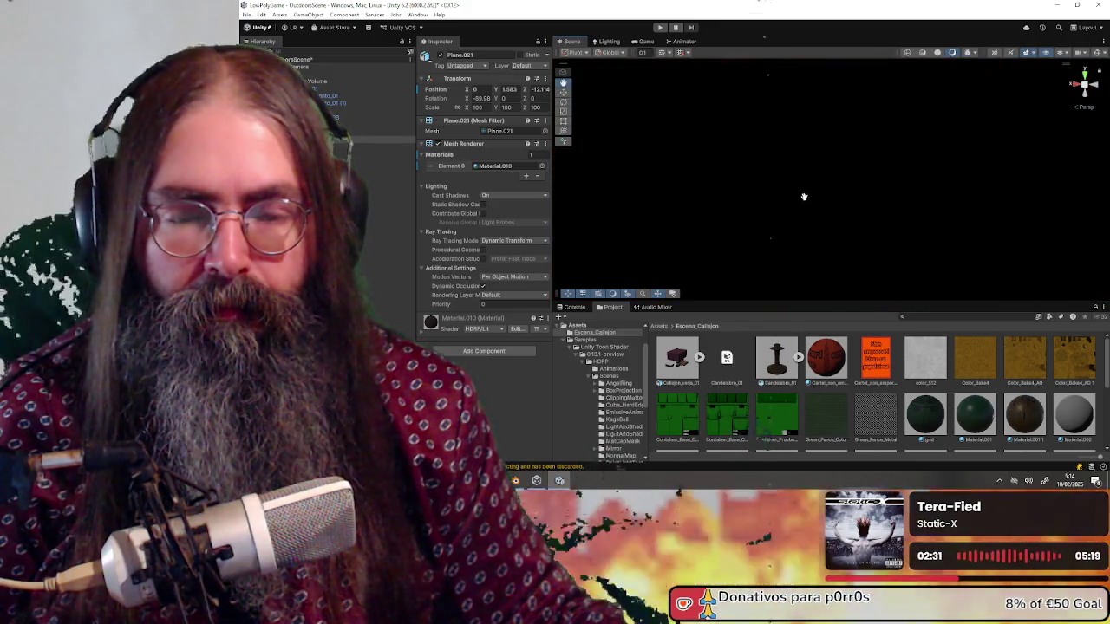
{"action": "key", "text": "ctrl+z"}
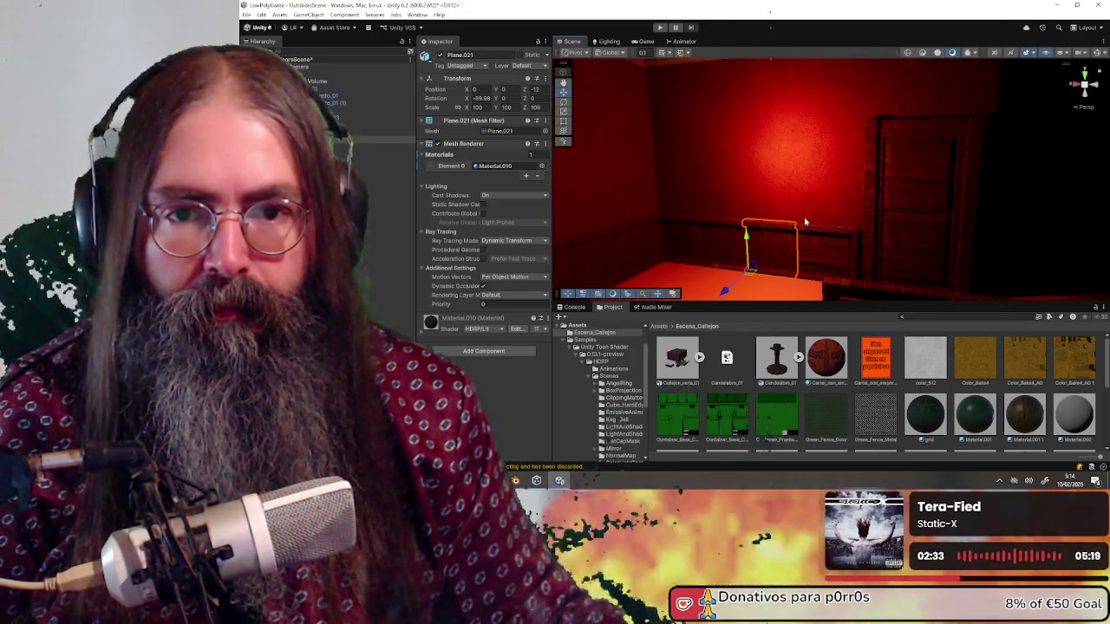
{"action": "scroll", "coordinate": [906, 377], "scroll_direction": "down", "scroll_amount": 3}
Drop Material.011.1 onto the low panel along the back wall.
{"action": "mouse_move", "coordinate": [939, 379]}
{"action": "left_mouse_down"}
{"action": "mouse_move", "coordinate": [871, 329]}
{"action": "mouse_move", "coordinate": [822, 253]}
{"action": "left_mouse_up"}
{"action": "left_click_drag", "start_coordinate": [965, 397], "coordinate": [788, 253]}
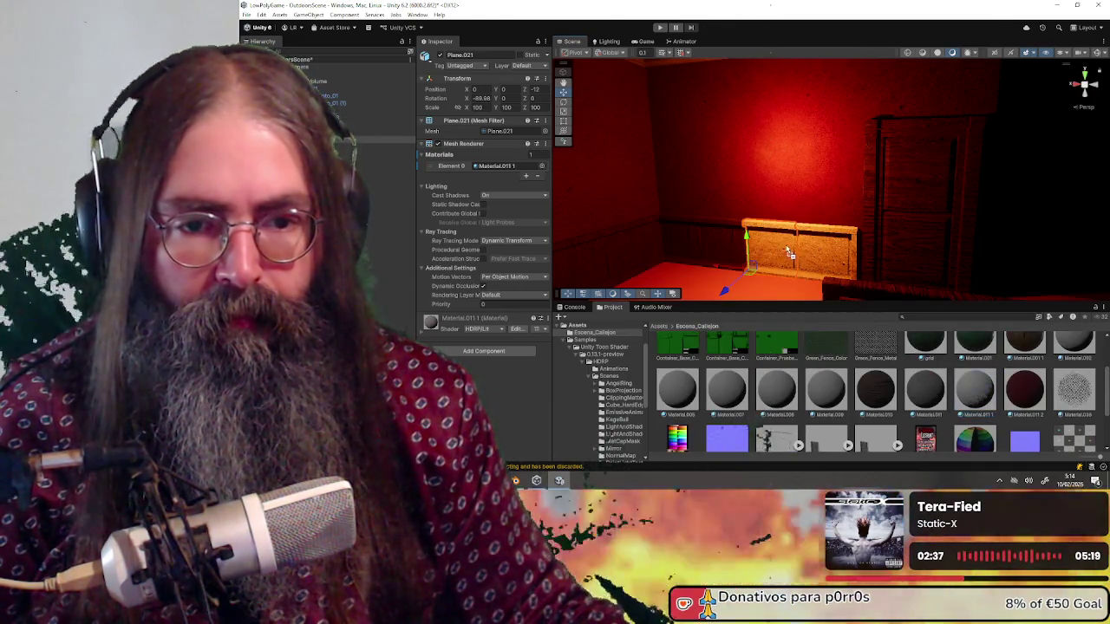
{"action": "left_click_drag", "start_coordinate": [852, 269], "coordinate": [785, 256]}
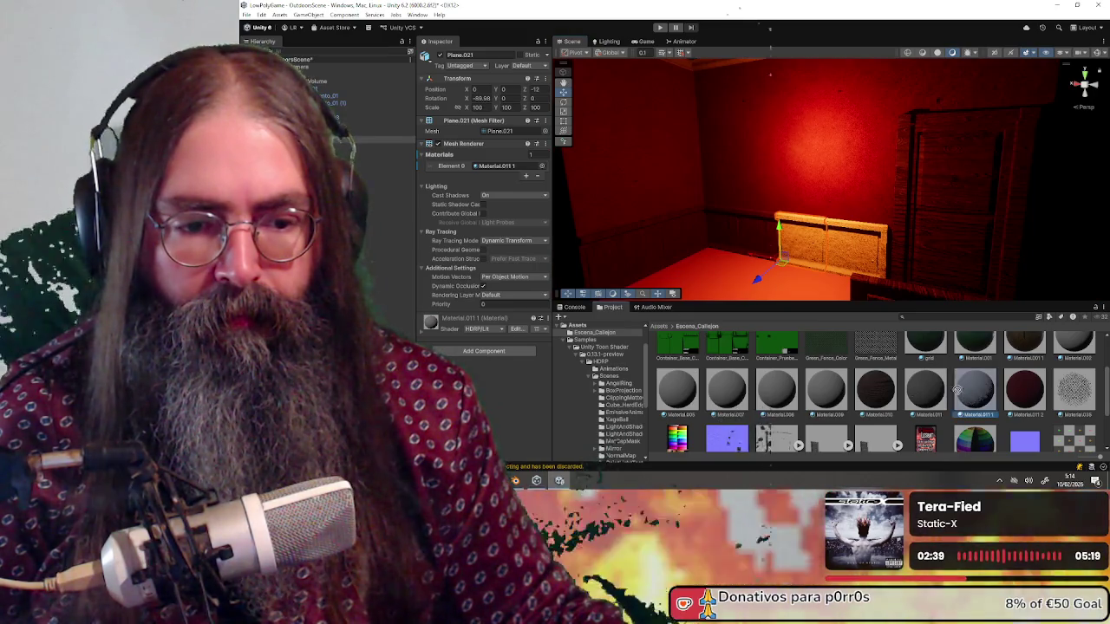
{"action": "left_click_drag", "start_coordinate": [978, 401], "coordinate": [733, 232]}
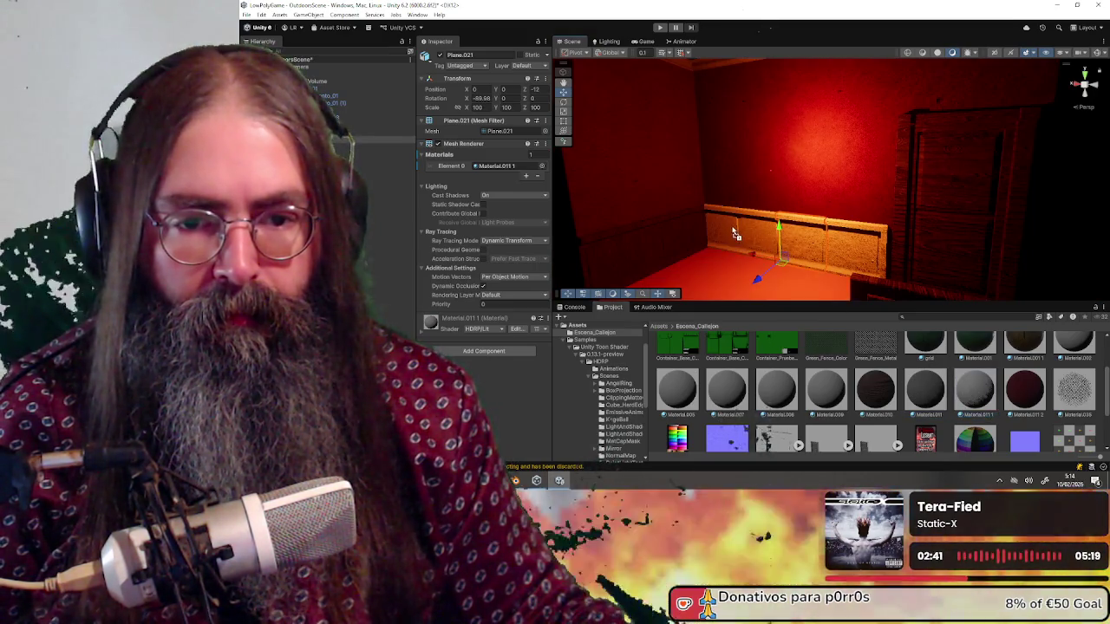
Assign Material.011.1 to the low panel along the left wall.
{"action": "left_click", "coordinate": [620, 256]}
{"action": "left_click_drag", "start_coordinate": [965, 389], "coordinate": [673, 241]}
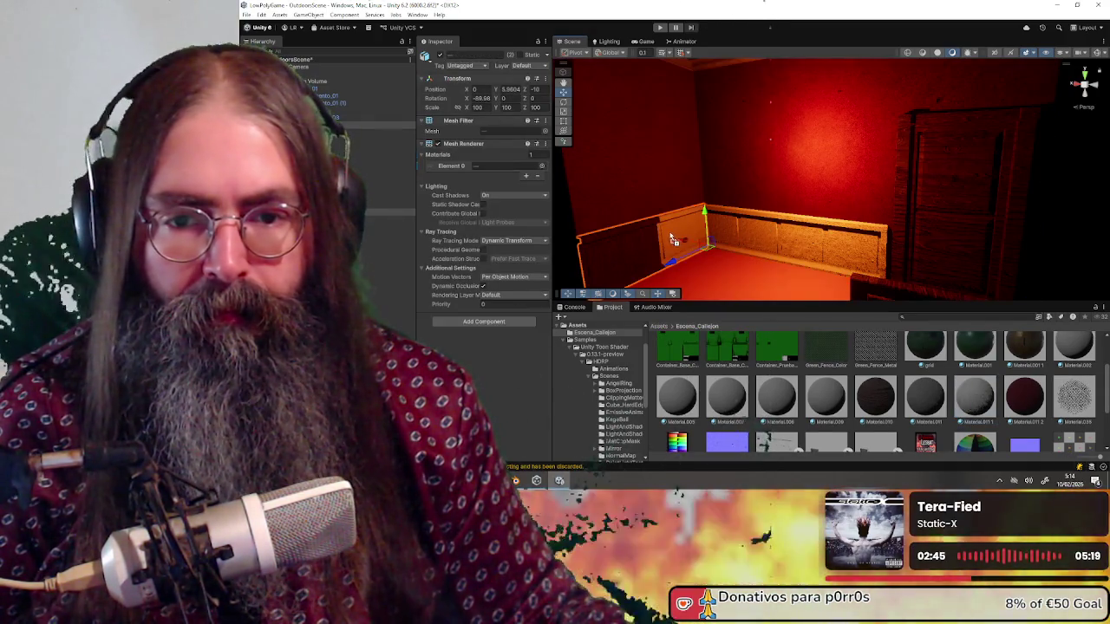
{"action": "left_click_drag", "start_coordinate": [979, 401], "coordinate": [636, 256]}
{"action": "mouse_move", "coordinate": [724, 269]}
{"action": "left_mouse_down"}
{"action": "mouse_move", "coordinate": [719, 277]}
{"action": "mouse_move", "coordinate": [962, 236]}
{"action": "mouse_move", "coordinate": [861, 260]}
{"action": "mouse_move", "coordinate": [861, 276]}
{"action": "left_mouse_up"}
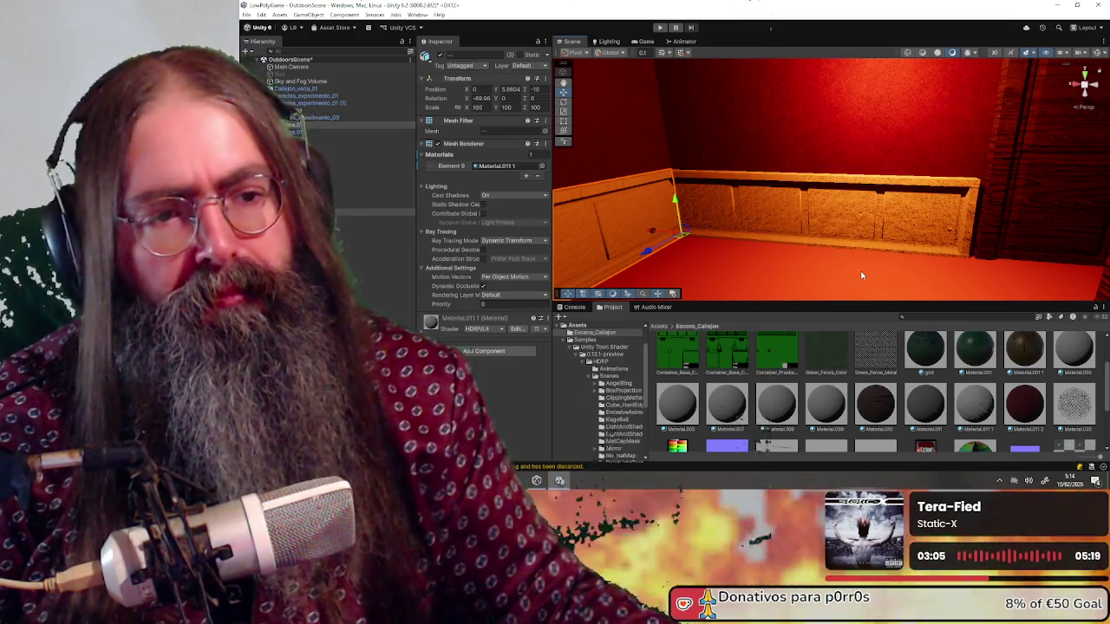
Apply the Material.011.1 wood material to the door frame.
{"action": "mouse_move", "coordinate": [907, 269]}
{"action": "left_mouse_down"}
{"action": "mouse_move", "coordinate": [919, 205]}
{"action": "mouse_move", "coordinate": [834, 178]}
{"action": "mouse_move", "coordinate": [832, 204]}
{"action": "mouse_move", "coordinate": [884, 226]}
{"action": "left_mouse_up"}
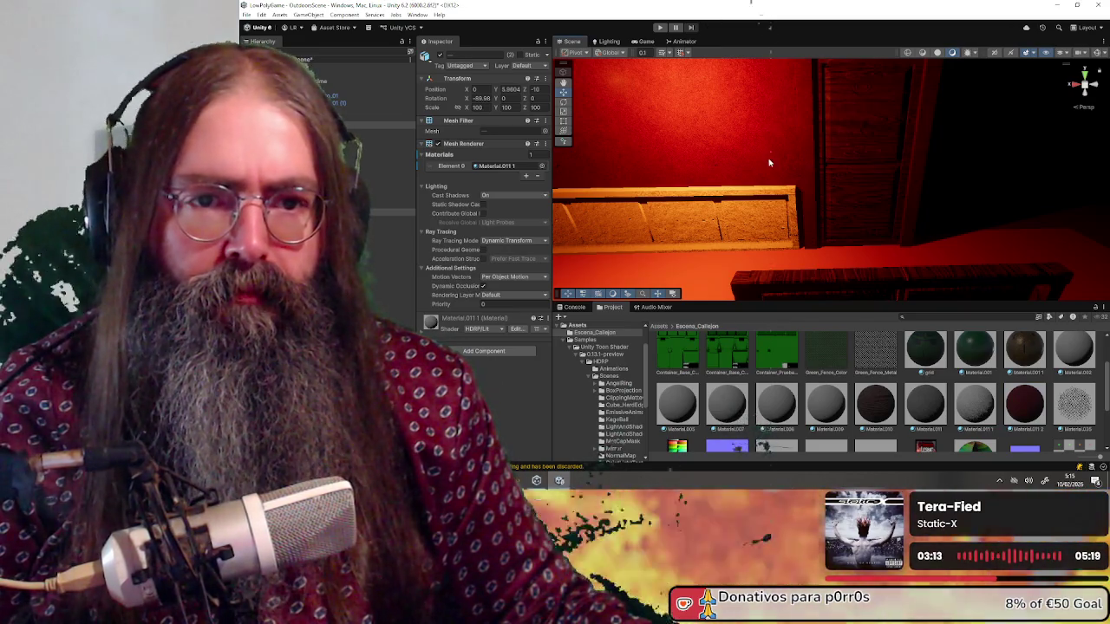
{"action": "scroll", "coordinate": [771, 165], "scroll_direction": "up", "scroll_amount": 4}
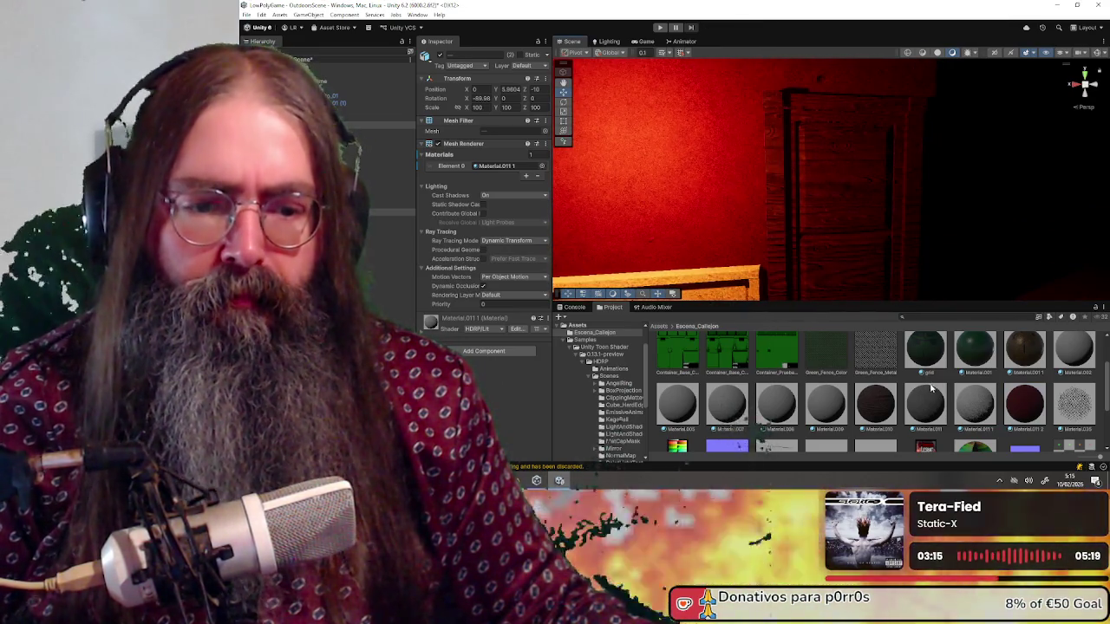
{"action": "mouse_move", "coordinate": [967, 406]}
{"action": "left_mouse_down"}
{"action": "mouse_move", "coordinate": [785, 227]}
{"action": "mouse_move", "coordinate": [776, 237]}
{"action": "left_mouse_up"}
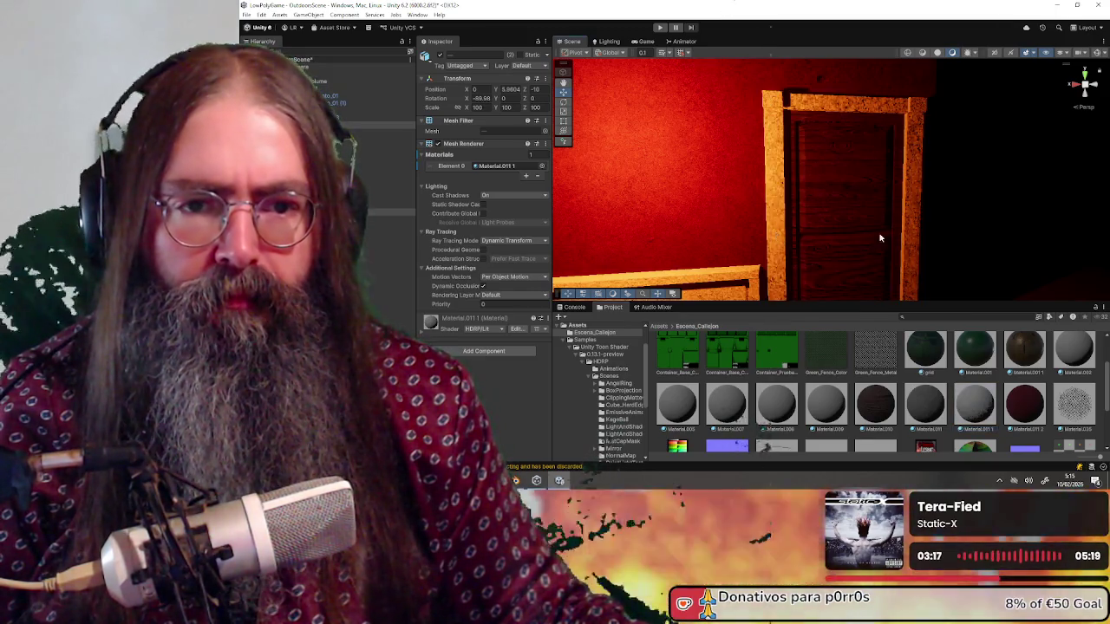
{"action": "scroll", "coordinate": [880, 237], "scroll_direction": "down", "scroll_amount": 5}
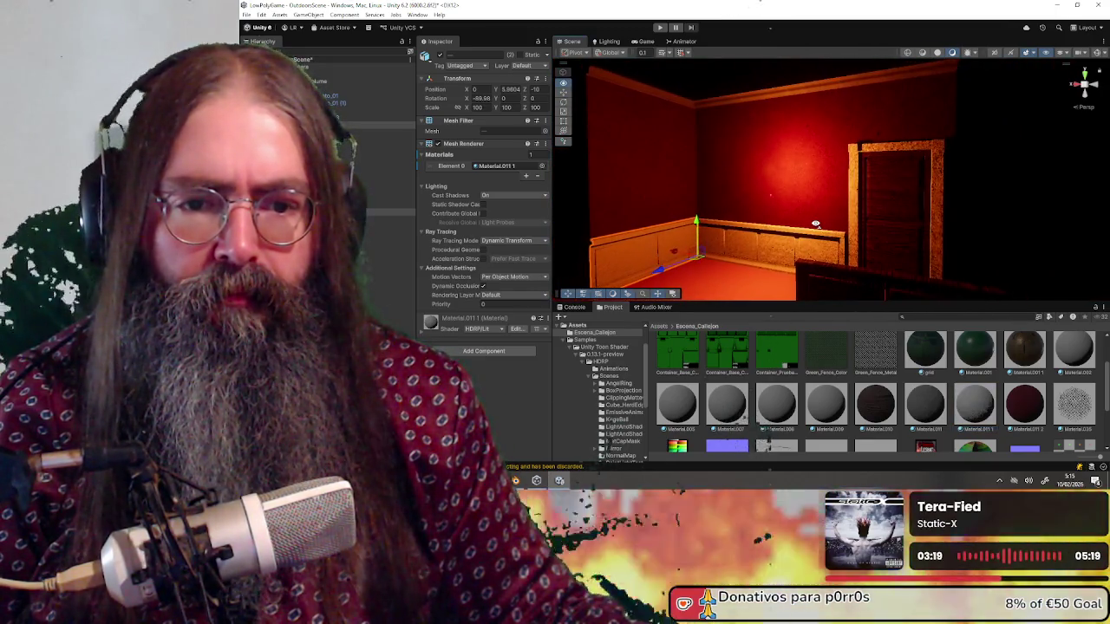
{"action": "scroll", "coordinate": [815, 223], "scroll_direction": "up", "scroll_amount": 3}
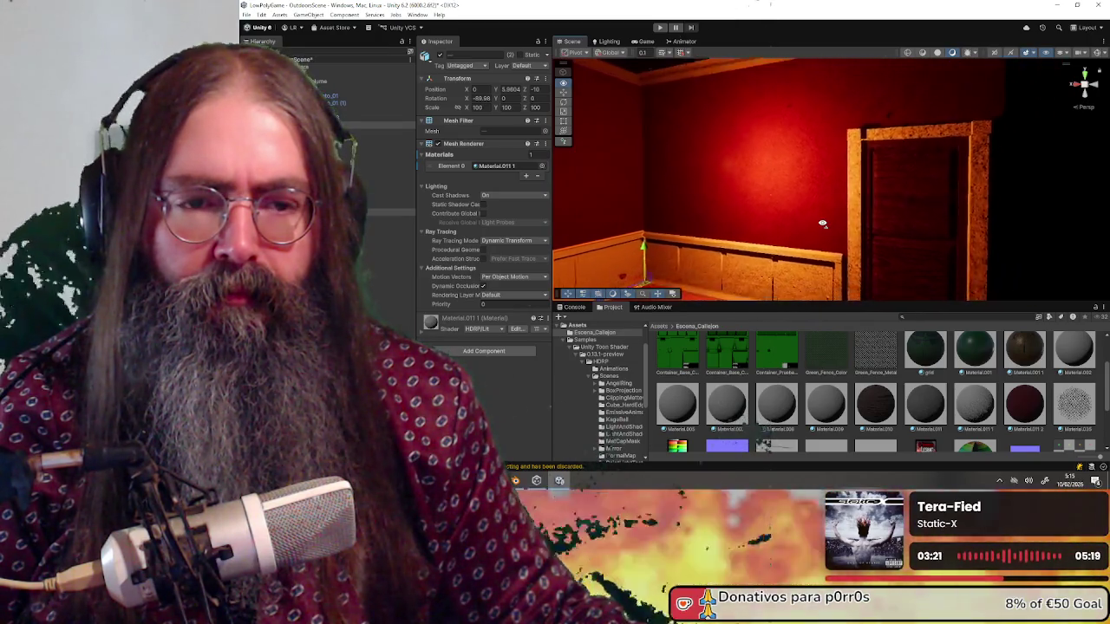
Move in on the door and baseboard and bring up Material.011.1's surface settings.
{"action": "mouse_move", "coordinate": [822, 223]}
{"action": "left_mouse_down"}
{"action": "mouse_move", "coordinate": [824, 185]}
{"action": "mouse_move", "coordinate": [786, 89]}
{"action": "left_mouse_up"}
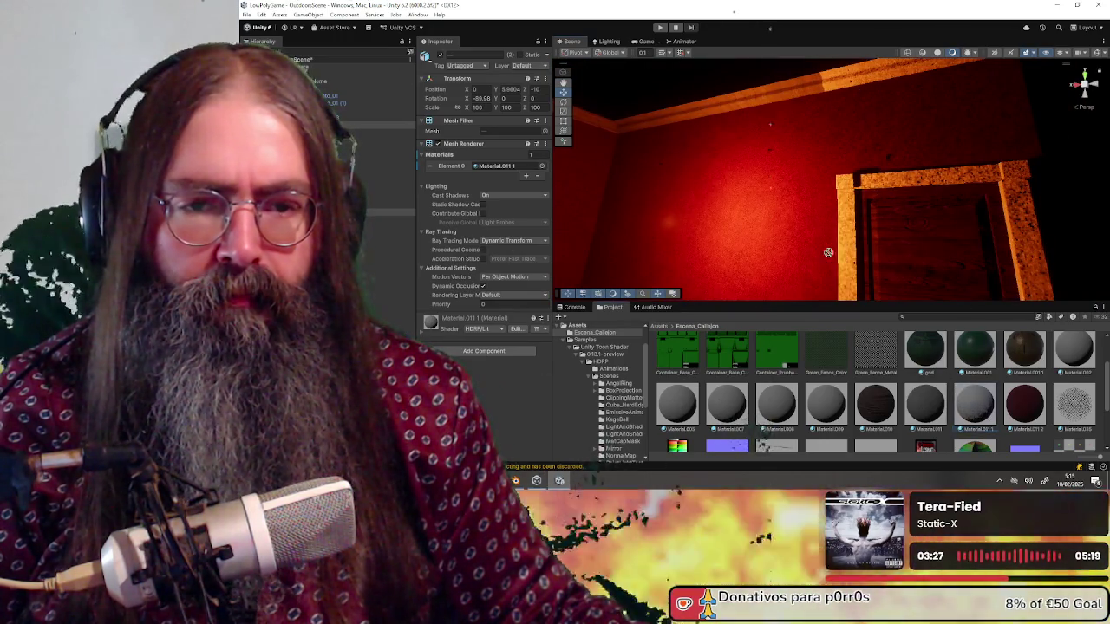
{"action": "left_click_drag", "start_coordinate": [828, 252], "coordinate": [776, 146]}
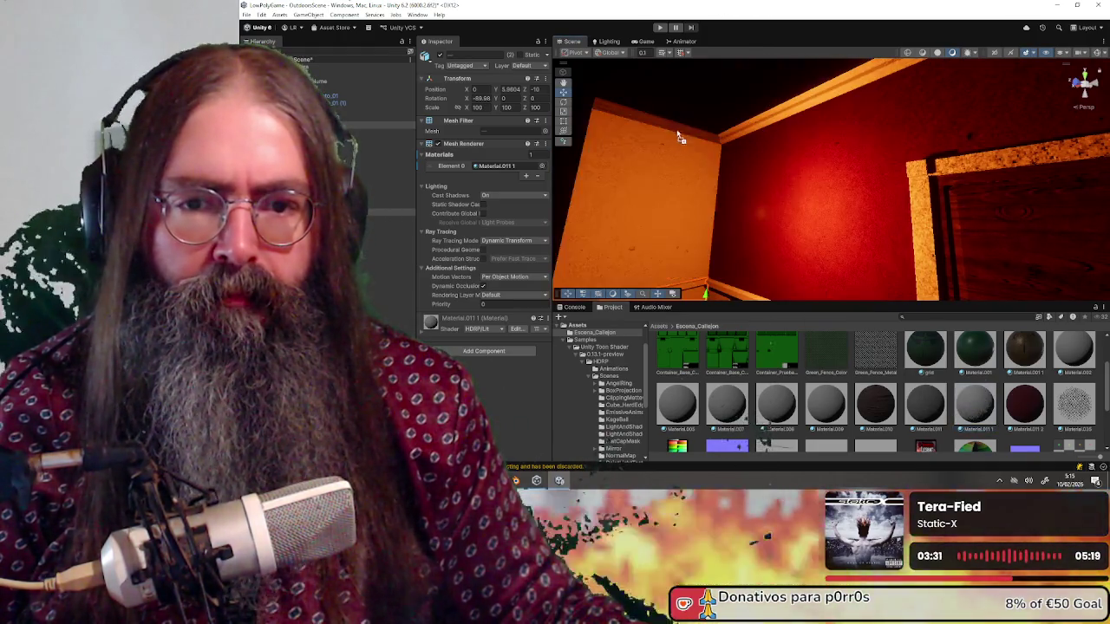
{"action": "mouse_move", "coordinate": [784, 195]}
{"action": "left_mouse_down"}
{"action": "mouse_move", "coordinate": [809, 228]}
{"action": "mouse_move", "coordinate": [836, 201]}
{"action": "mouse_move", "coordinate": [813, 219]}
{"action": "left_mouse_up"}
{"action": "key", "text": "w"}
{"action": "key", "text": "s"}
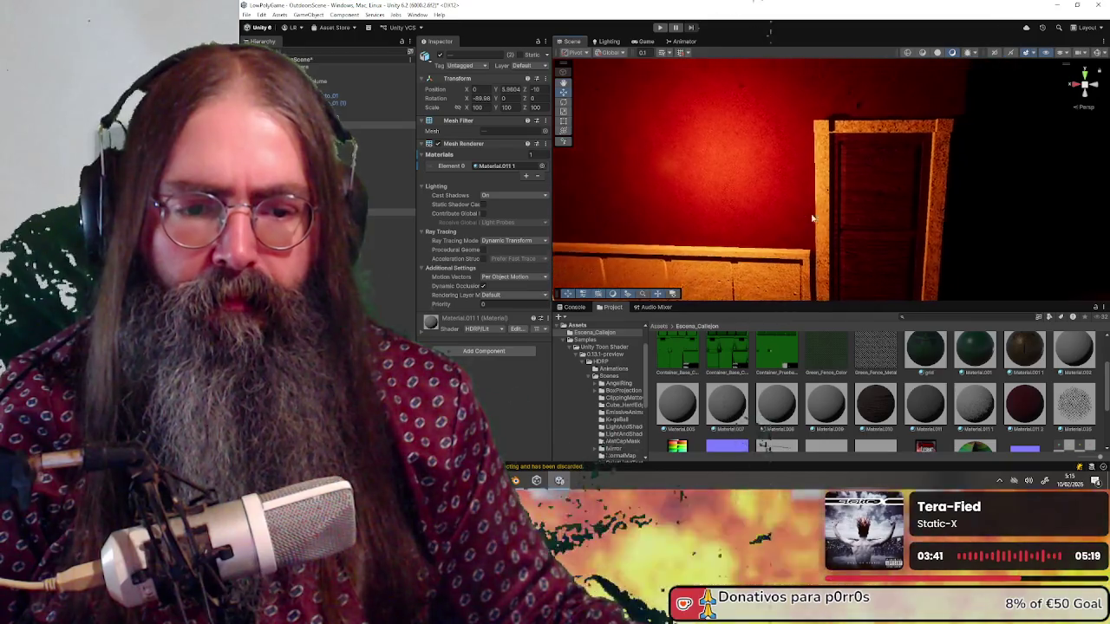
{"action": "left_click", "coordinate": [981, 398]}
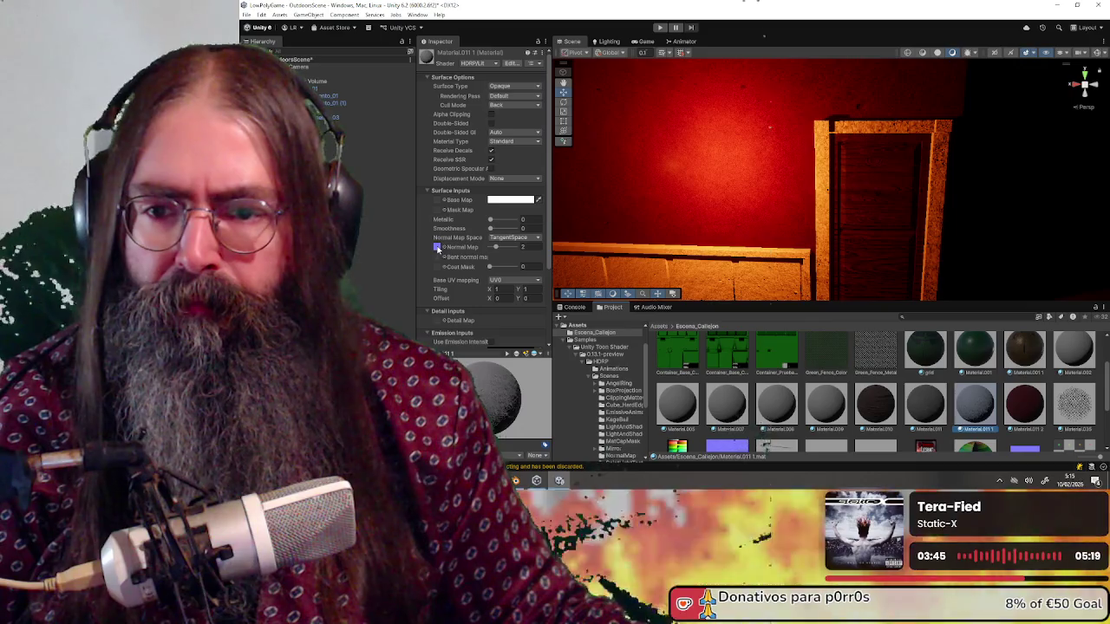
Set the normal_512 texture's Max Size to 512 and apply the import settings.
{"action": "left_click", "coordinate": [437, 247]}
{"action": "double_click", "coordinate": [462, 247]}
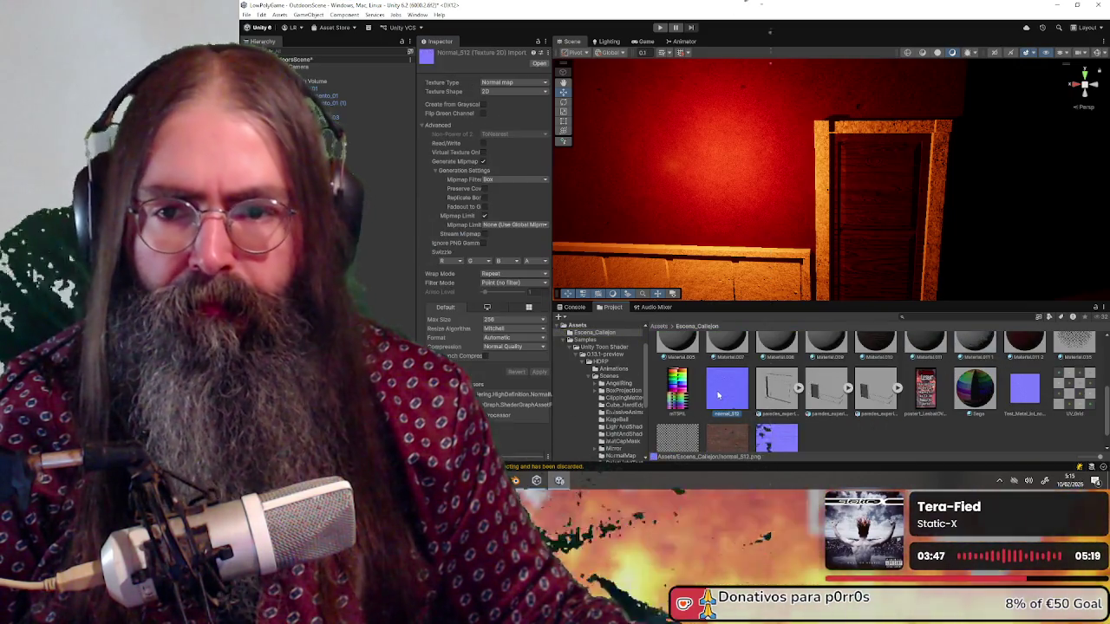
{"action": "left_click", "coordinate": [498, 321]}
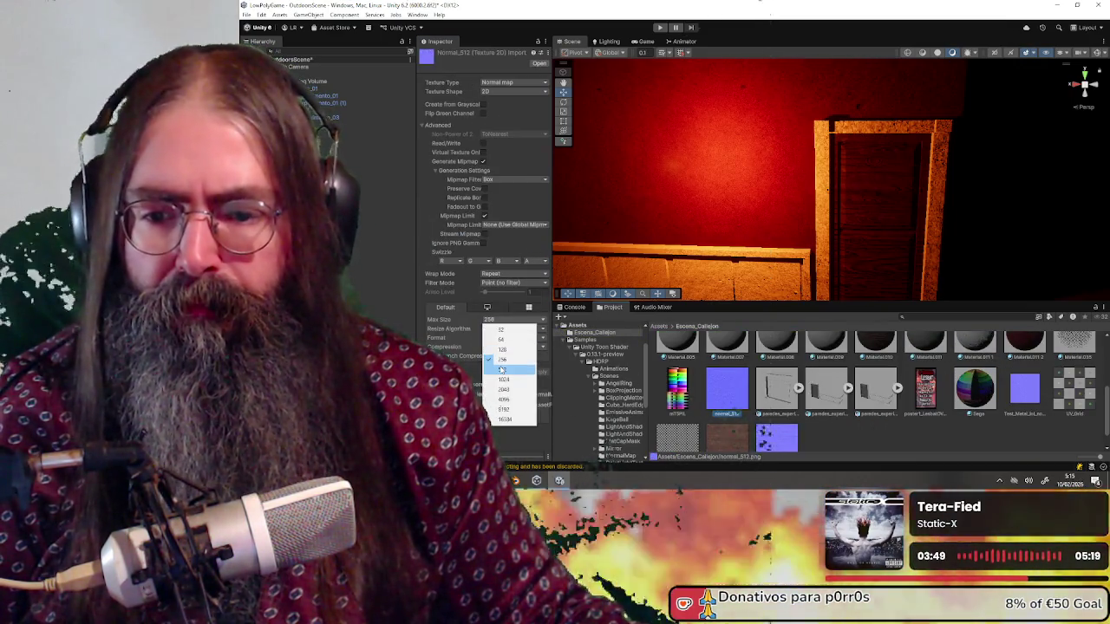
{"action": "left_click", "coordinate": [525, 364]}
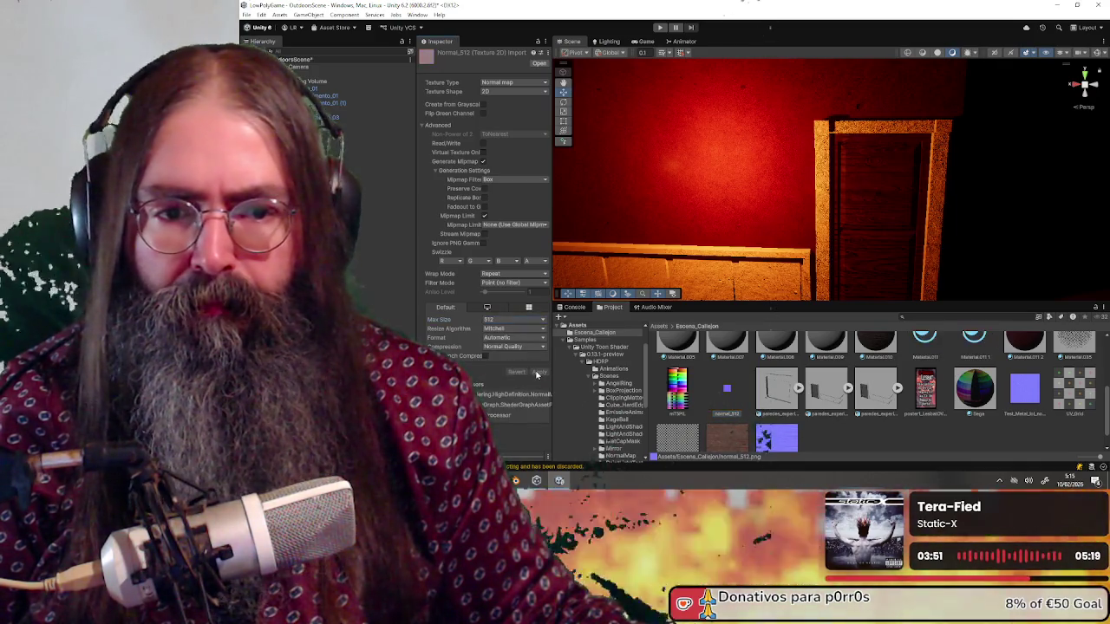
{"action": "left_click", "coordinate": [536, 372]}
Move the Point Light closer to the doorway, to about X 0.35.
{"action": "mouse_move", "coordinate": [861, 156]}
{"action": "left_mouse_down"}
{"action": "mouse_move", "coordinate": [755, 179]}
{"action": "mouse_move", "coordinate": [783, 225]}
{"action": "mouse_move", "coordinate": [845, 225]}
{"action": "mouse_move", "coordinate": [734, 223]}
{"action": "mouse_move", "coordinate": [968, 163]}
{"action": "mouse_move", "coordinate": [893, 178]}
{"action": "left_mouse_up"}
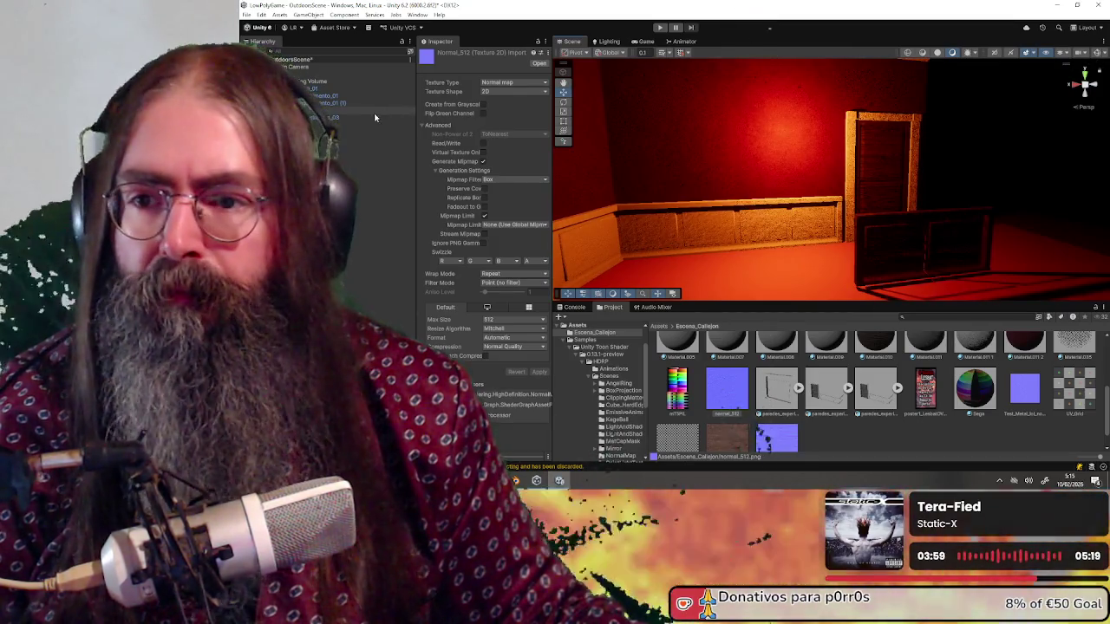
{"action": "left_click", "coordinate": [783, 137]}
{"action": "mouse_move", "coordinate": [788, 136]}
{"action": "left_mouse_down"}
{"action": "mouse_move", "coordinate": [831, 167]}
{"action": "mouse_move", "coordinate": [806, 101]}
{"action": "mouse_move", "coordinate": [743, 173]}
{"action": "mouse_move", "coordinate": [852, 164]}
{"action": "mouse_move", "coordinate": [808, 134]}
{"action": "mouse_move", "coordinate": [936, 143]}
{"action": "mouse_move", "coordinate": [872, 126]}
{"action": "mouse_move", "coordinate": [936, 143]}
{"action": "mouse_move", "coordinate": [776, 125]}
{"action": "mouse_move", "coordinate": [833, 132]}
{"action": "left_mouse_up"}
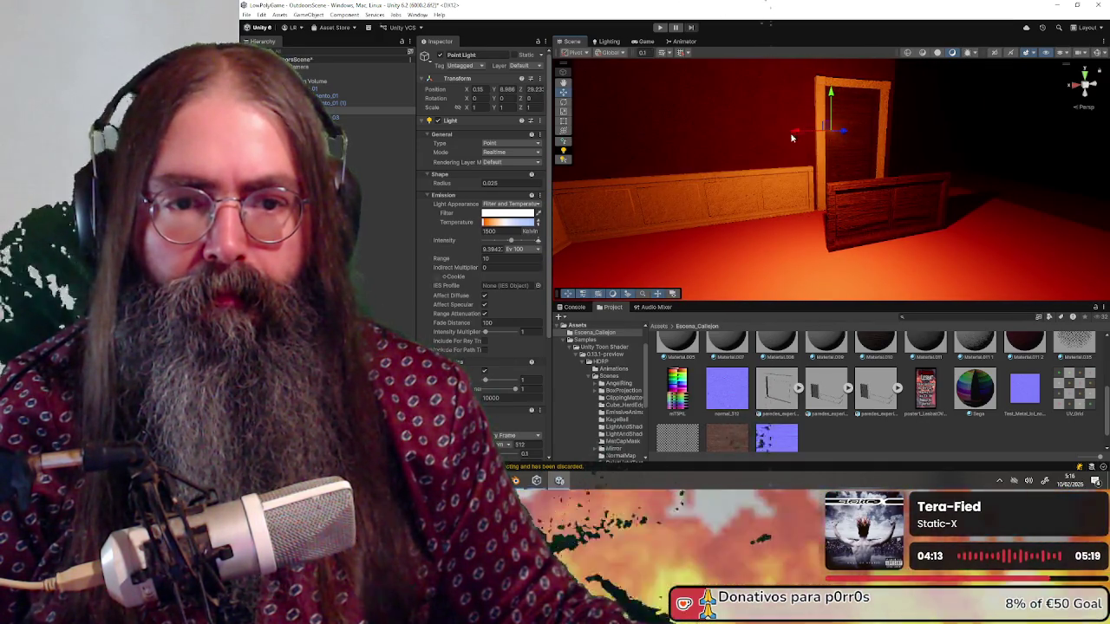
Try Low, then a Custom 256 shadow map resolution on the point light.
{"action": "scroll", "coordinate": [503, 390], "scroll_direction": "down", "scroll_amount": 3}
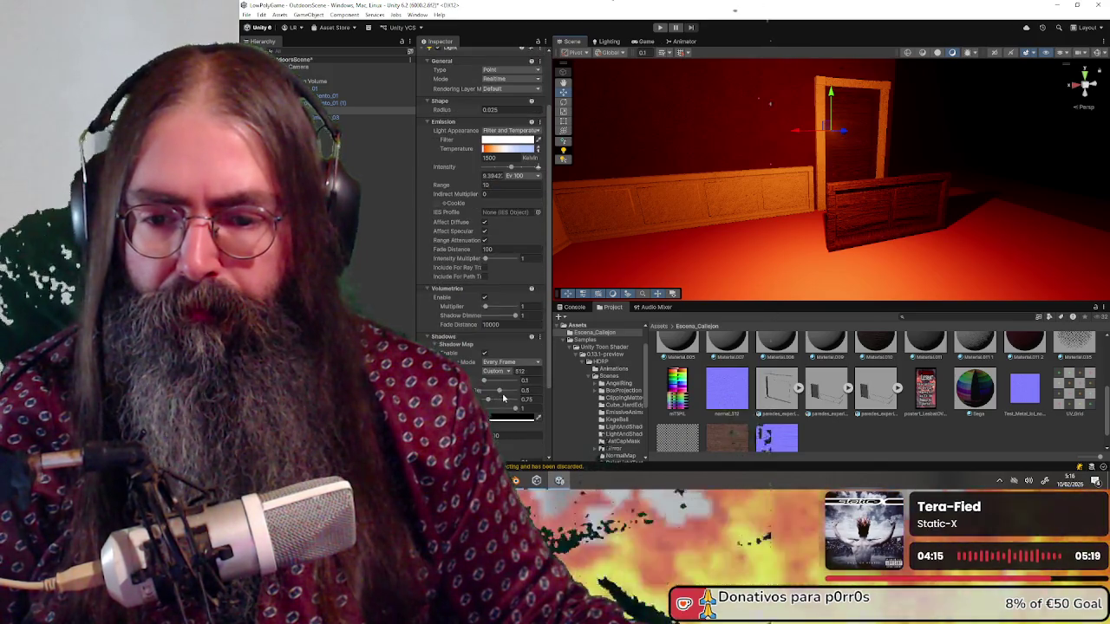
{"action": "left_click", "coordinate": [498, 372]}
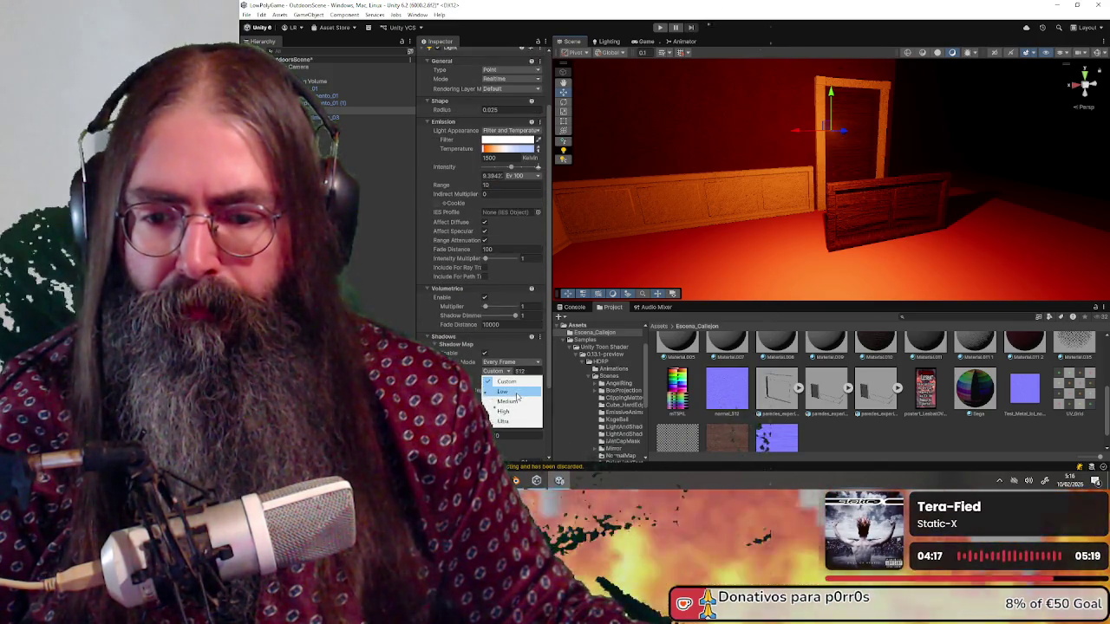
{"action": "left_click", "coordinate": [518, 392]}
{"action": "left_click", "coordinate": [495, 373]}
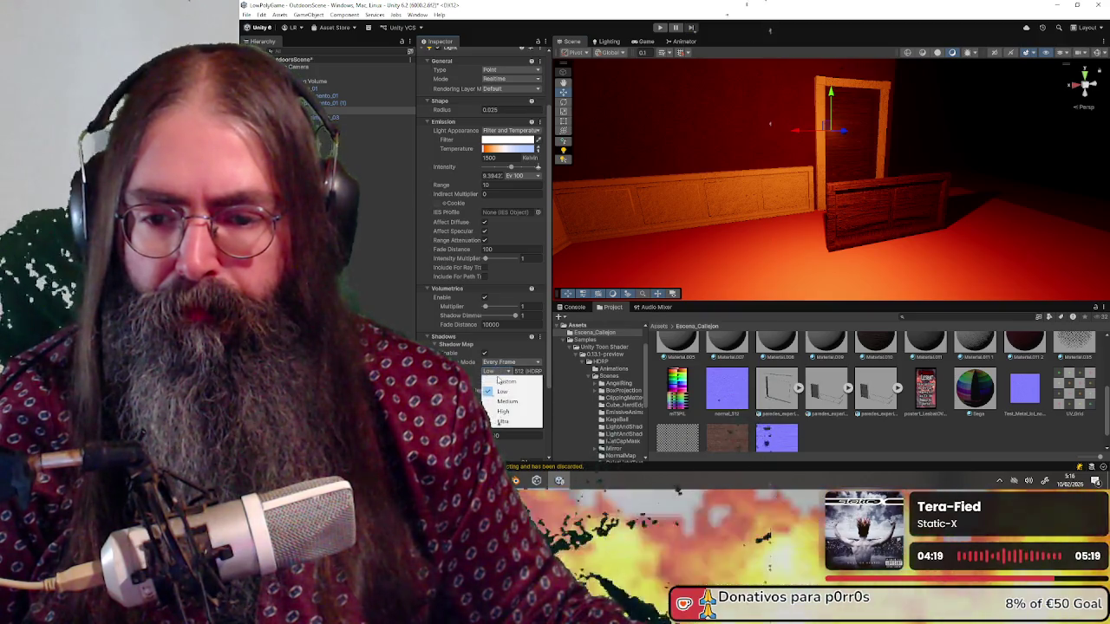
{"action": "left_click", "coordinate": [498, 382]}
{"action": "left_click", "coordinate": [533, 373]}
{"action": "type", "text": "256"}
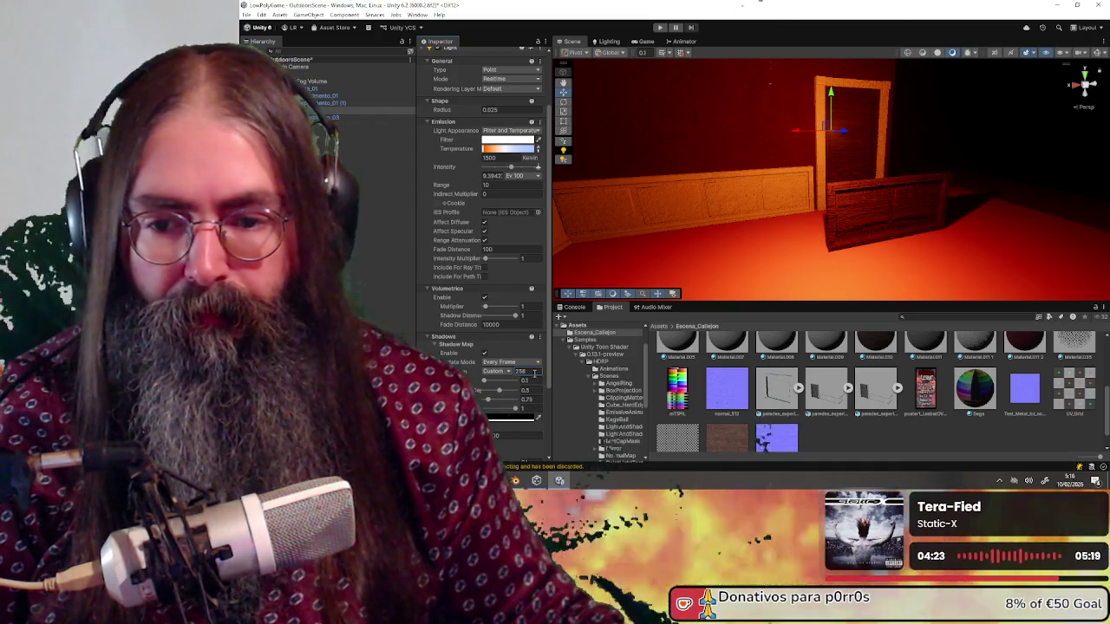
{"action": "scroll", "coordinate": [825, 135], "scroll_direction": "up", "scroll_amount": 3}
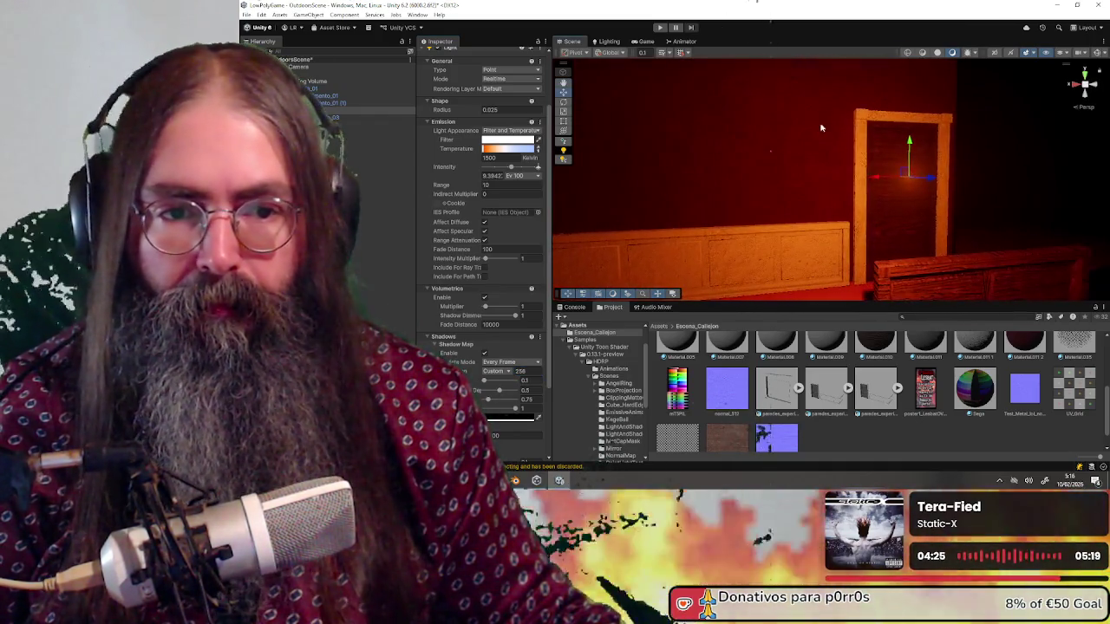
Revert shadow resolution to Low and move the point light toward the back corner.
{"action": "left_click_drag", "start_coordinate": [934, 180], "coordinate": [839, 162]}
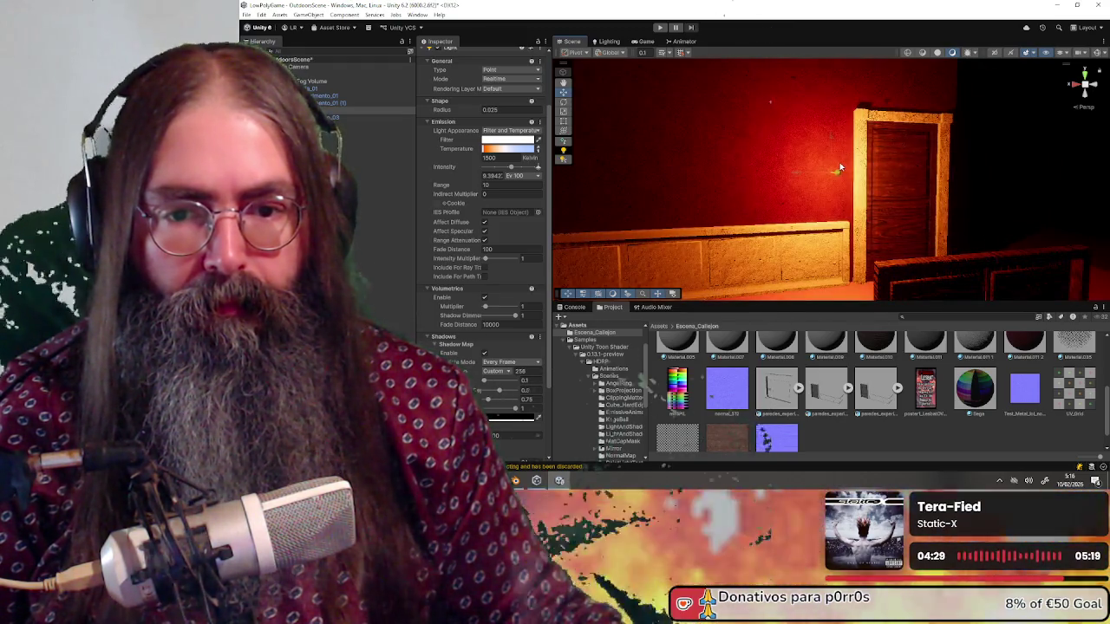
{"action": "left_click", "coordinate": [506, 372]}
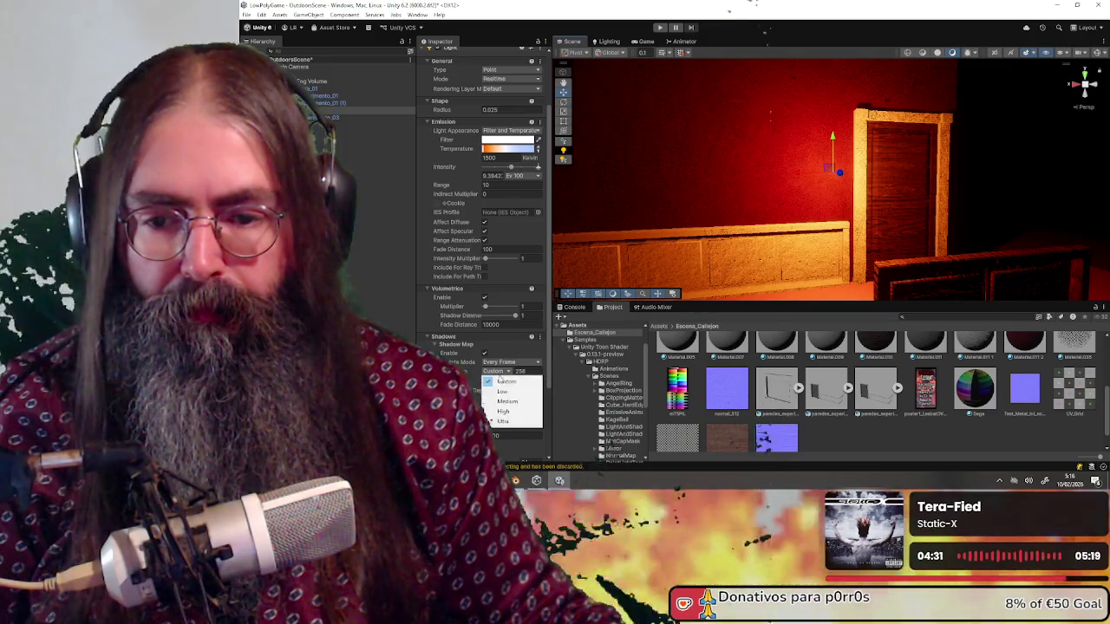
{"action": "left_click", "coordinate": [507, 388]}
{"action": "mouse_move", "coordinate": [830, 171]}
{"action": "left_mouse_down"}
{"action": "mouse_move", "coordinate": [800, 168]}
{"action": "mouse_move", "coordinate": [813, 186]}
{"action": "mouse_move", "coordinate": [815, 262]}
{"action": "mouse_move", "coordinate": [788, 240]}
{"action": "mouse_move", "coordinate": [798, 126]}
{"action": "mouse_move", "coordinate": [791, 217]}
{"action": "mouse_move", "coordinate": [784, 154]}
{"action": "mouse_move", "coordinate": [719, 179]}
{"action": "mouse_move", "coordinate": [639, 176]}
{"action": "left_mouse_up"}
{"action": "mouse_move", "coordinate": [762, 191]}
{"action": "left_mouse_down"}
{"action": "mouse_move", "coordinate": [720, 184]}
{"action": "mouse_move", "coordinate": [789, 258]}
{"action": "mouse_move", "coordinate": [754, 244]}
{"action": "left_mouse_up"}
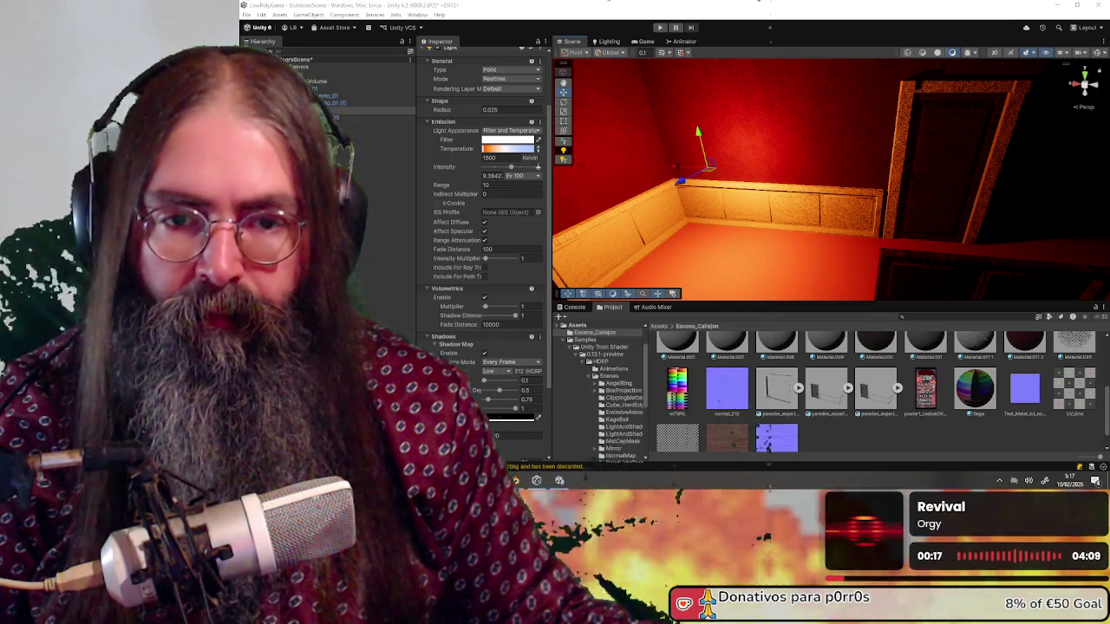
{"action": "scroll", "coordinate": [762, 166], "scroll_direction": "down", "scroll_amount": 2}
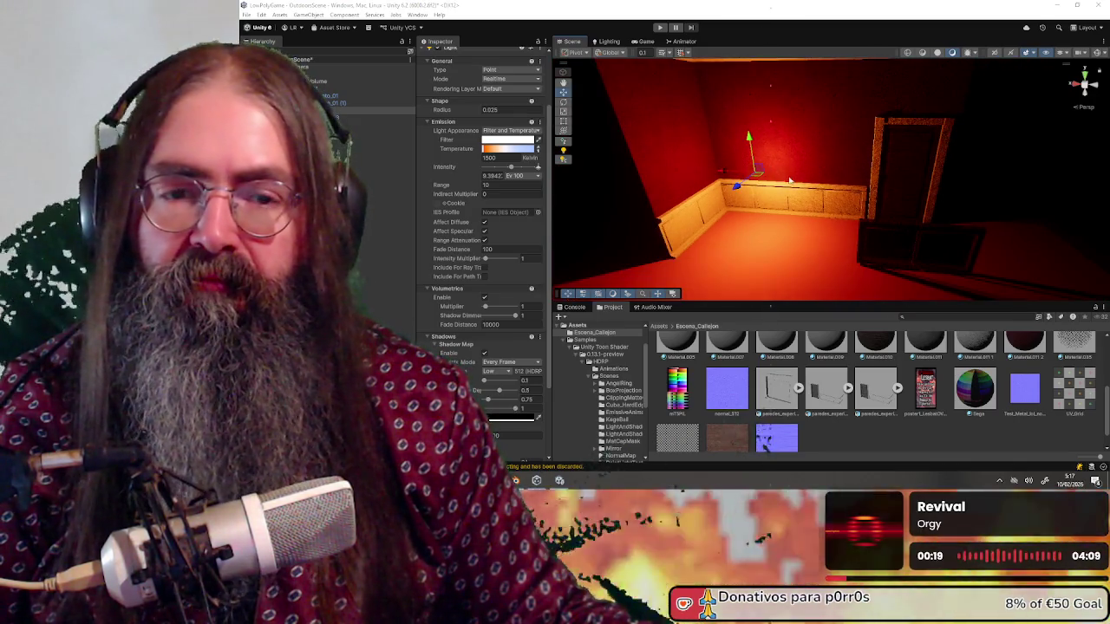
{"action": "scroll", "coordinate": [789, 180], "scroll_direction": "down", "scroll_amount": 2}
{"action": "scroll", "coordinate": [853, 223], "scroll_direction": "up", "scroll_amount": 2}
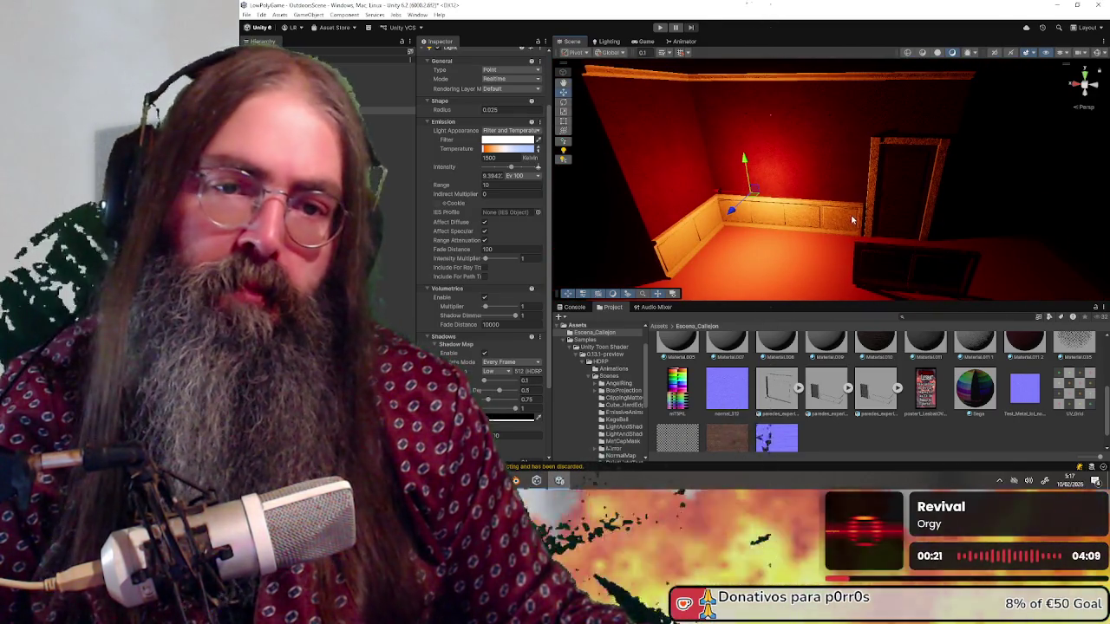
Select dark wall plane Plane.049 and slide it further along the far wall.
{"action": "left_click", "coordinate": [773, 173]}
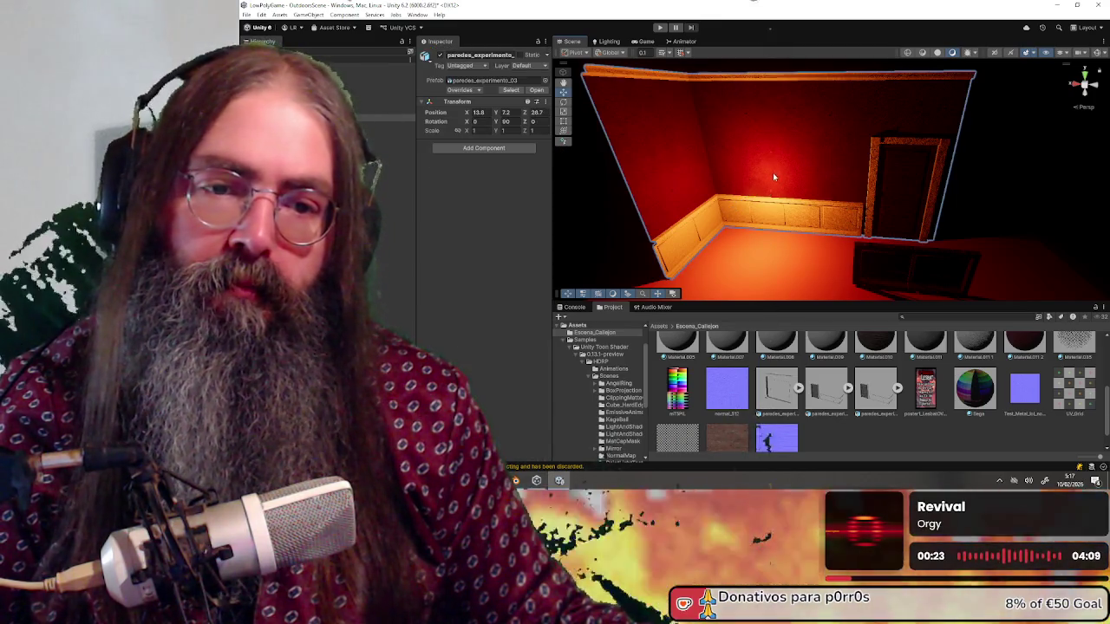
{"action": "left_click", "coordinate": [772, 170]}
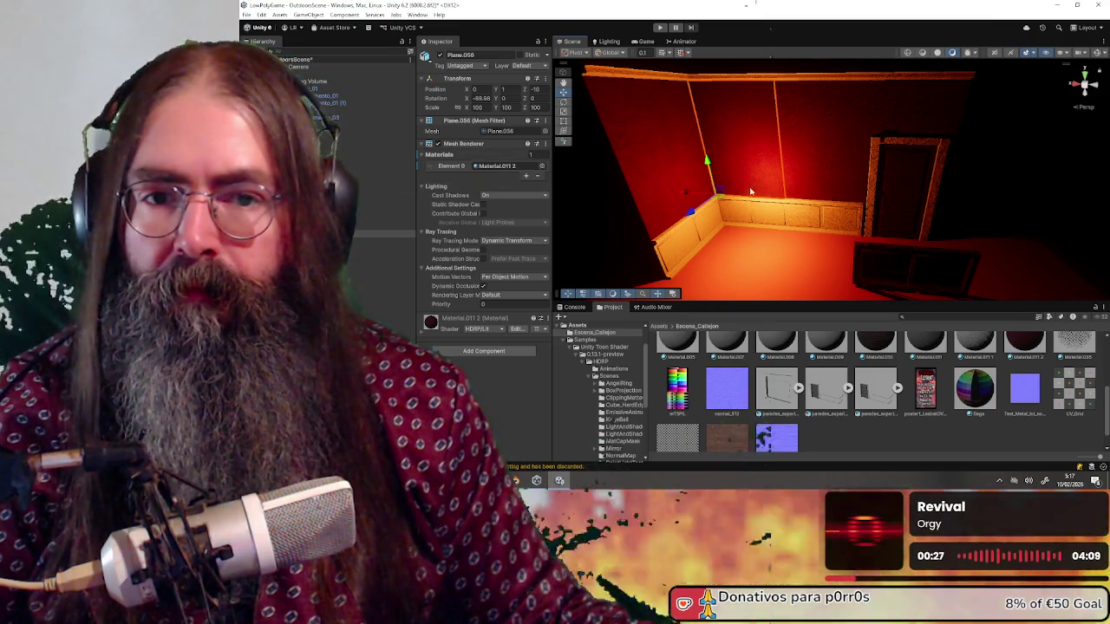
{"action": "left_click", "coordinate": [745, 208], "text": "shift"}
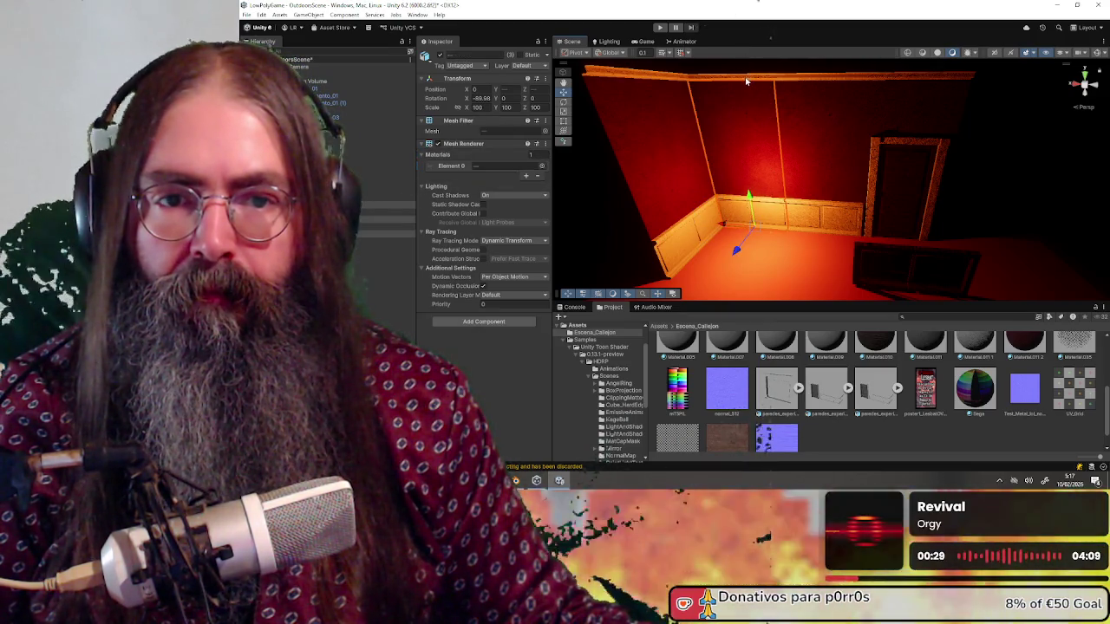
{"action": "left_click", "coordinate": [811, 139]}
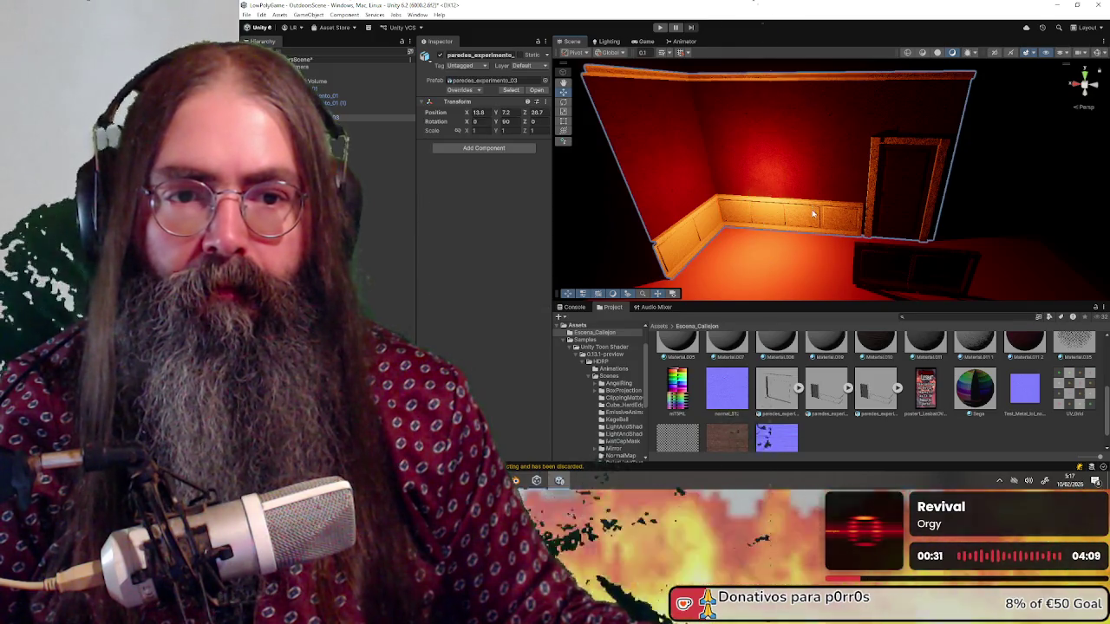
{"action": "left_click", "coordinate": [806, 157]}
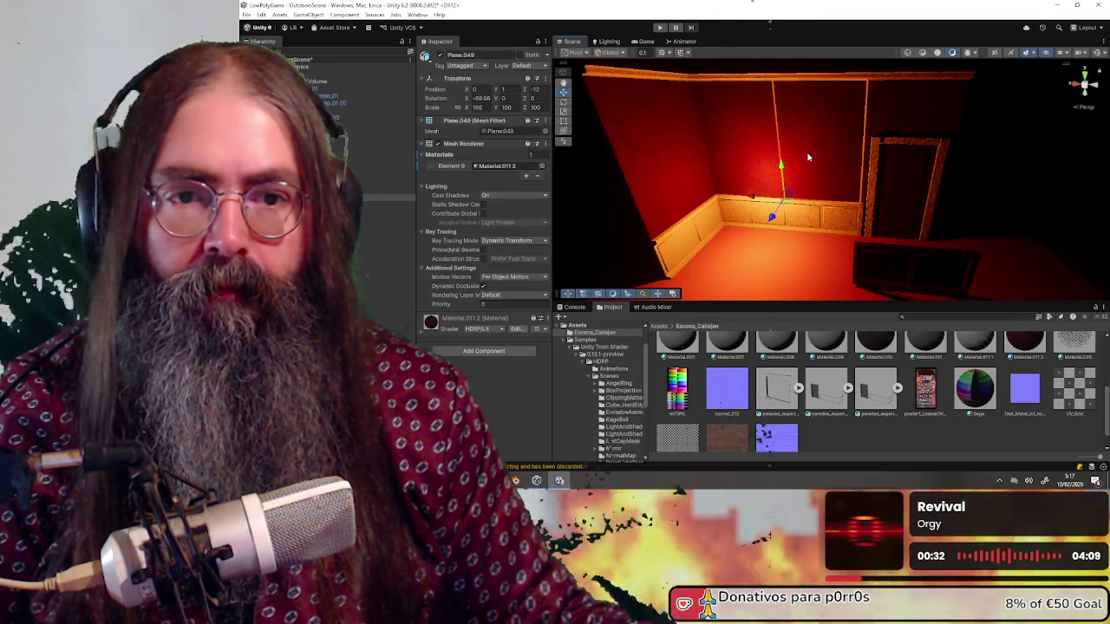
{"action": "left_click", "coordinate": [800, 86], "text": "shift"}
{"action": "mouse_move", "coordinate": [800, 85]}
{"action": "left_mouse_down"}
{"action": "mouse_move", "coordinate": [800, 171]}
{"action": "mouse_move", "coordinate": [850, 182]}
{"action": "mouse_move", "coordinate": [864, 173]}
{"action": "mouse_move", "coordinate": [860, 188]}
{"action": "left_mouse_up"}
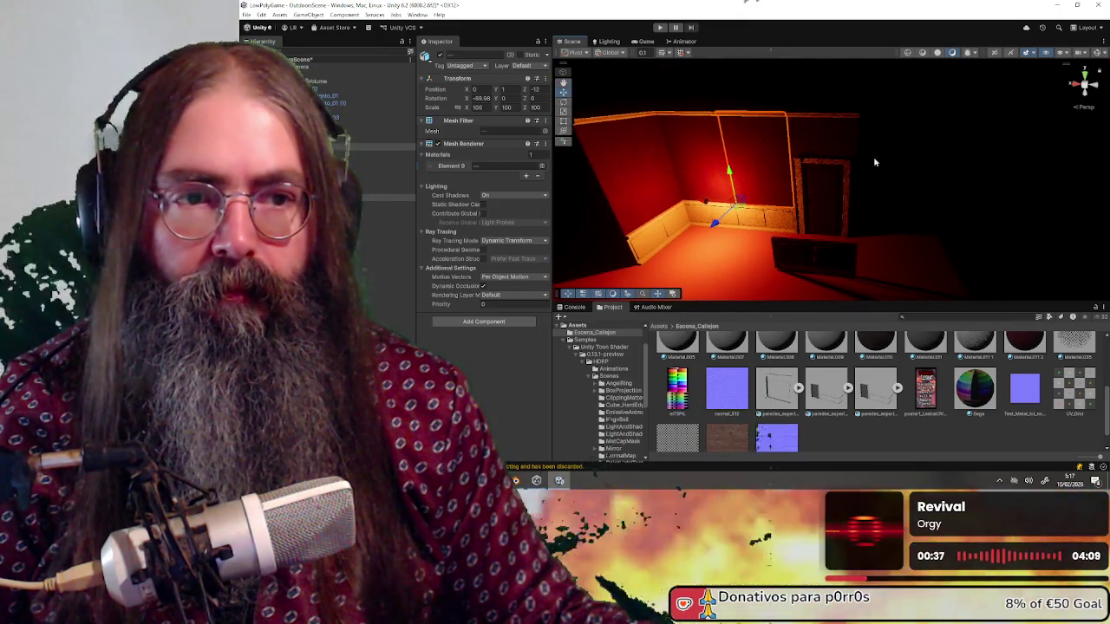
{"action": "left_click", "coordinate": [937, 52]}
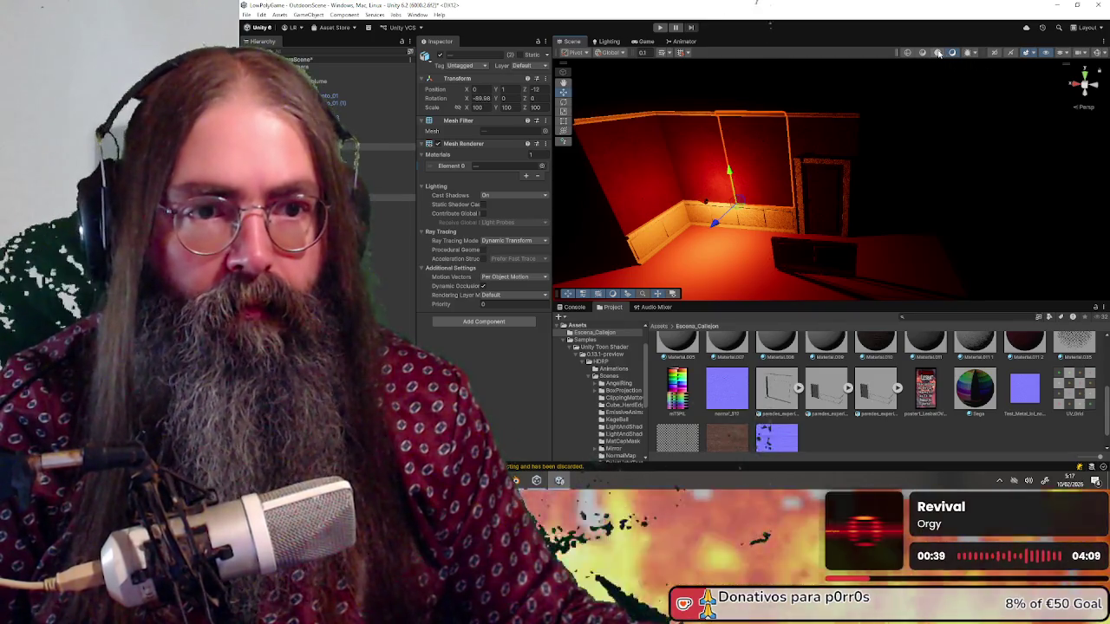
{"action": "left_click", "coordinate": [952, 52]}
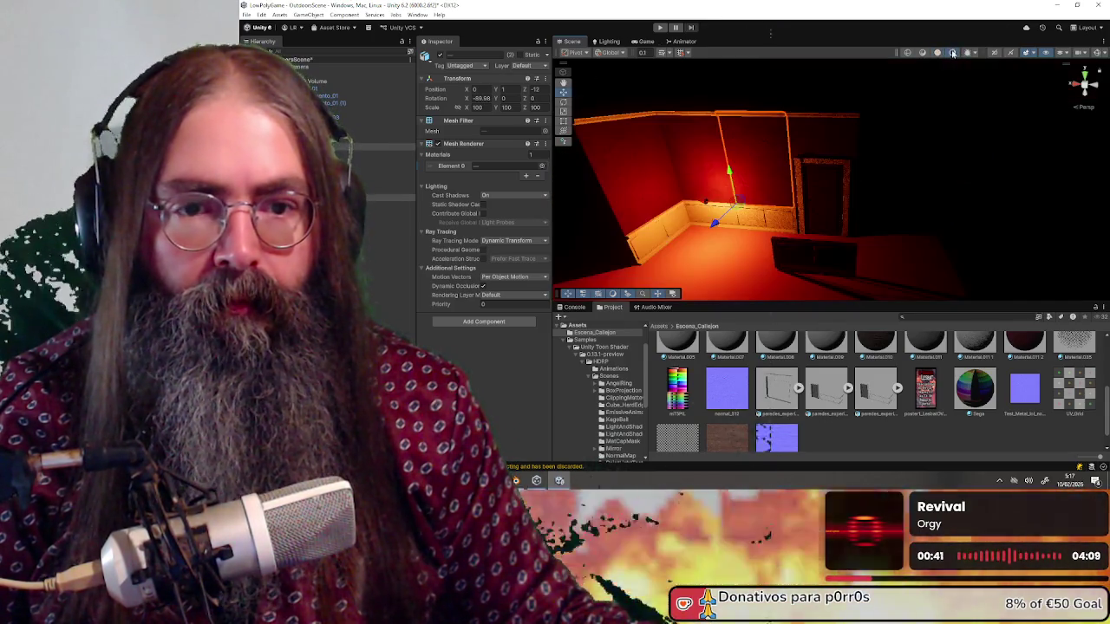
{"action": "scroll", "coordinate": [837, 167], "scroll_direction": "up", "scroll_amount": 3}
{"action": "left_click_drag", "start_coordinate": [837, 168], "coordinate": [803, 173]}
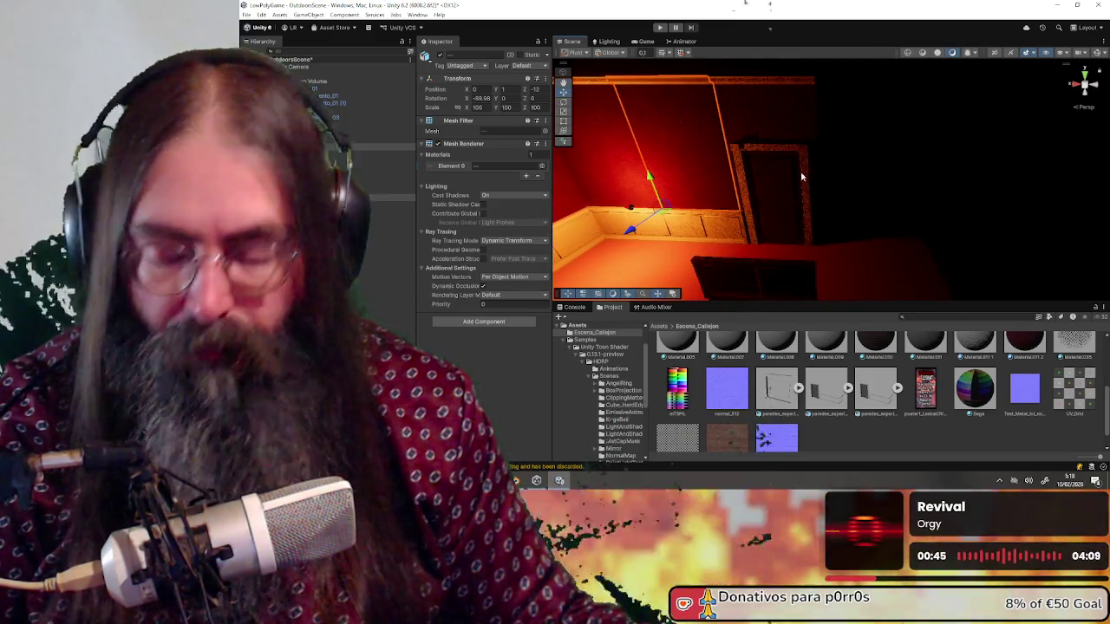
{"action": "left_click_drag", "start_coordinate": [634, 213], "coordinate": [787, 213]}
Duplicate wainscot panel Plane.021 into Plane.027 at Z -14 beside the door frame.
{"action": "left_click", "coordinate": [680, 224]}
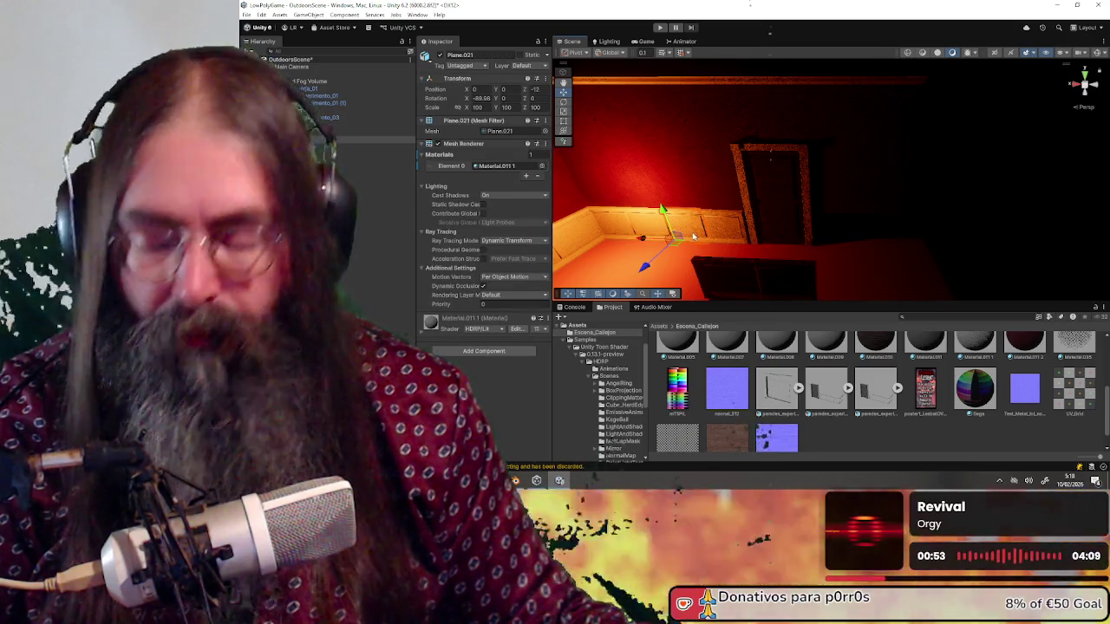
{"action": "key", "text": "ctrl+d"}
{"action": "left_click_drag", "start_coordinate": [646, 241], "coordinate": [782, 251]}
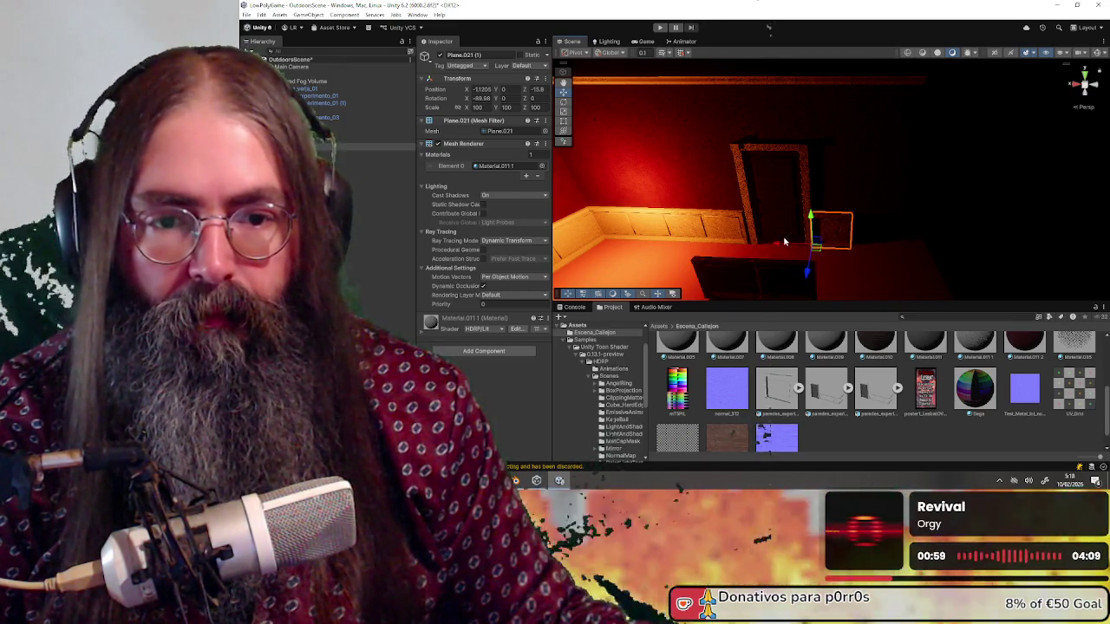
{"action": "key", "text": "ctrl+z"}
{"action": "key", "text": "ctrl+z"}
{"action": "left_click", "coordinate": [717, 228]}
{"action": "left_click", "coordinate": [721, 227]}
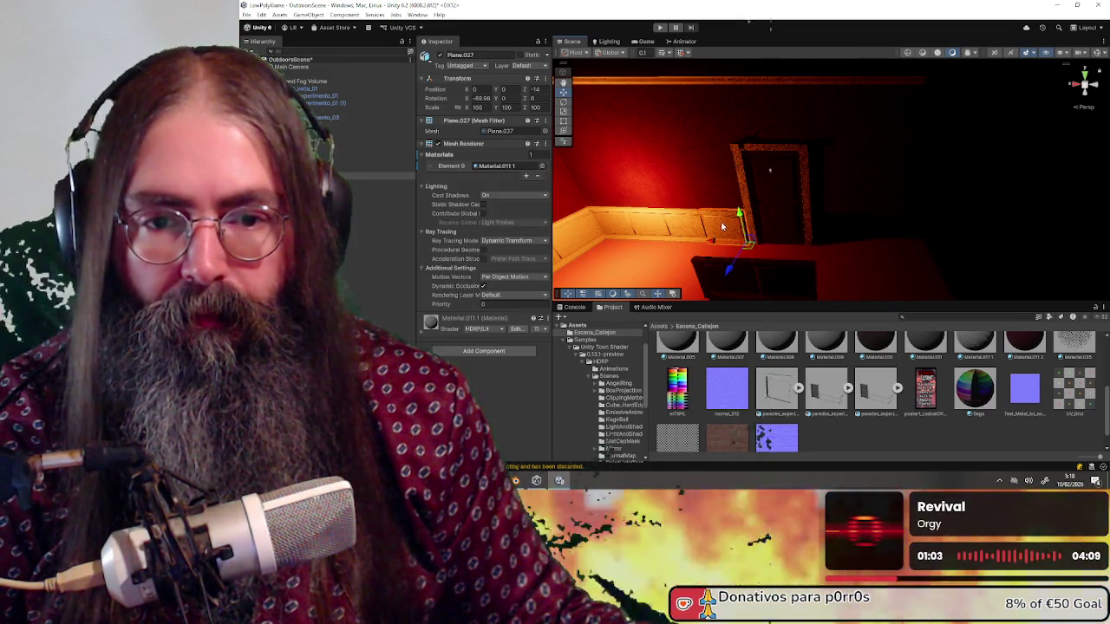
{"action": "mouse_move", "coordinate": [781, 244]}
{"action": "left_mouse_down"}
{"action": "mouse_move", "coordinate": [779, 227]}
{"action": "mouse_move", "coordinate": [826, 228]}
{"action": "left_mouse_up"}
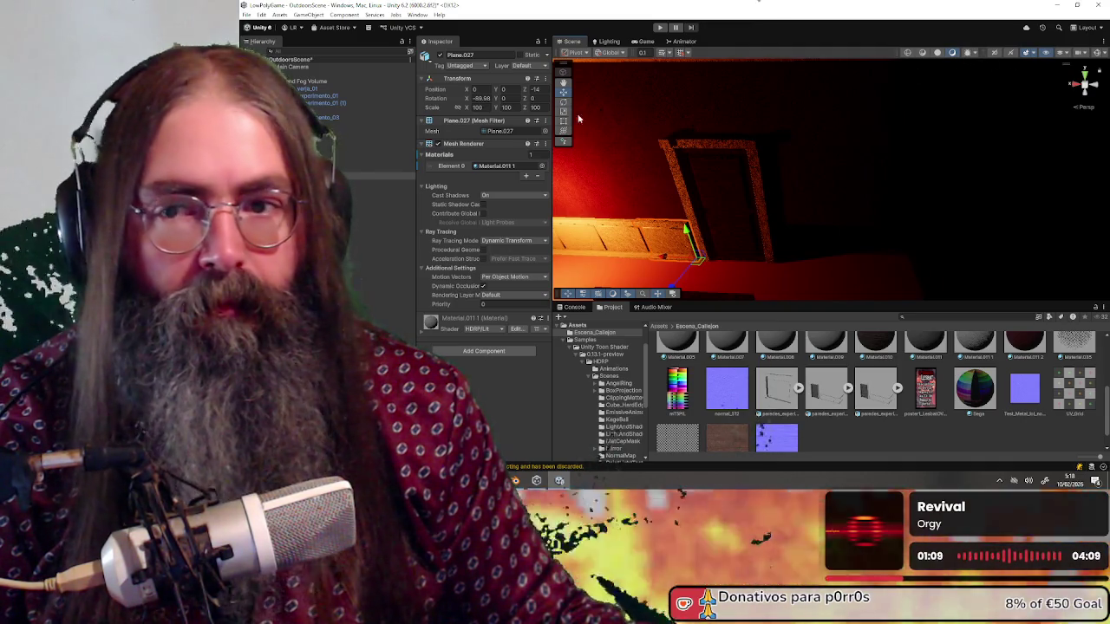
Frame the Sun light and try dimming its intensity, entering 500.
{"action": "left_click", "coordinate": [387, 75]}
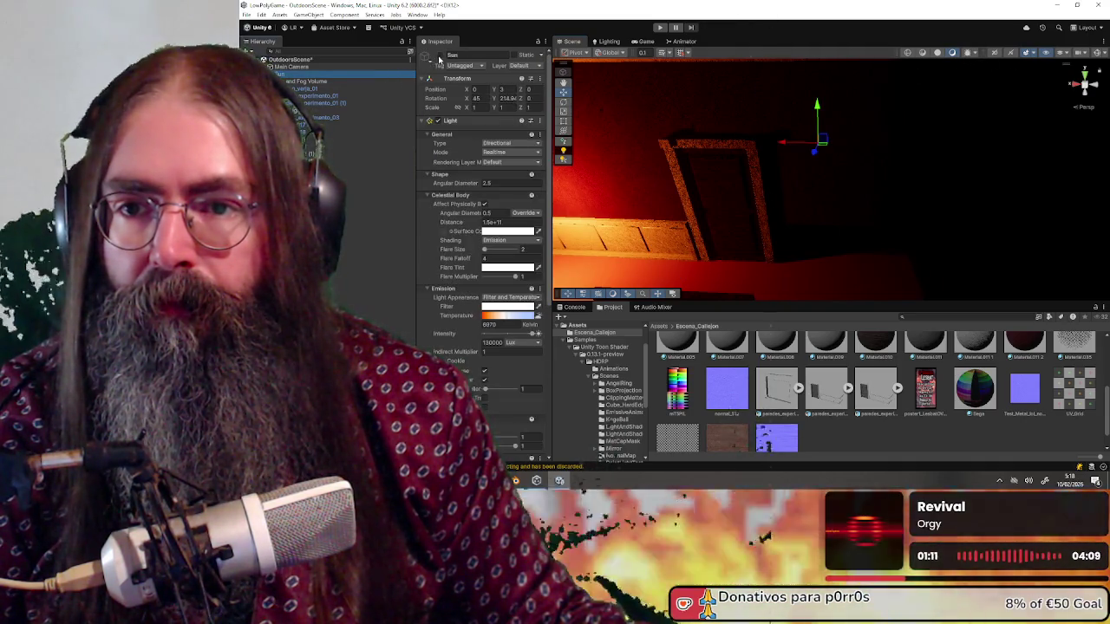
{"action": "key", "text": "f"}
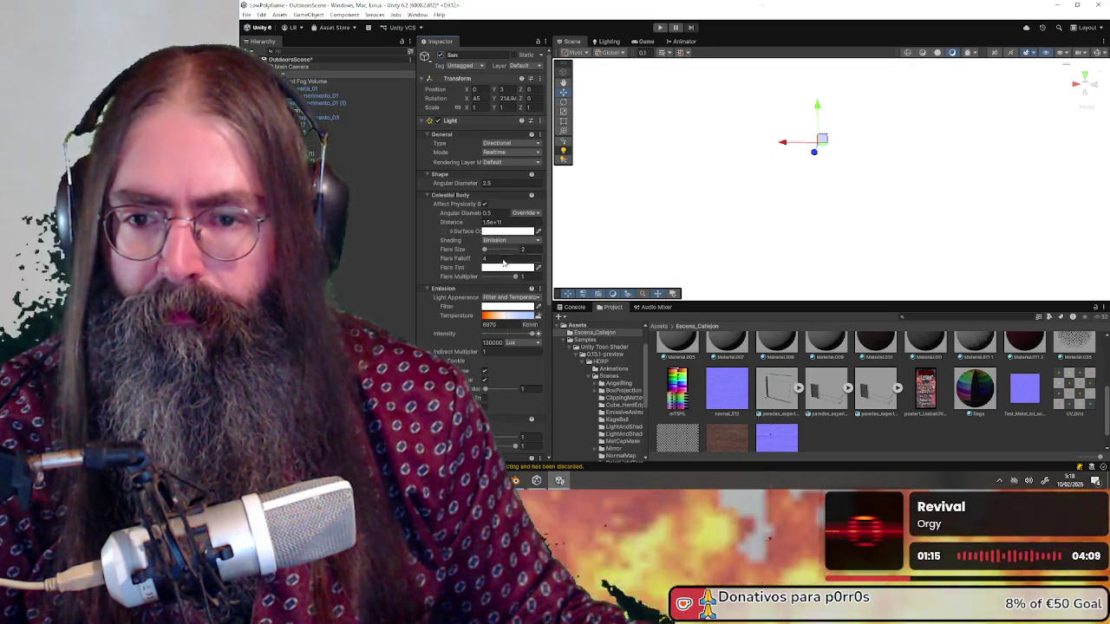
{"action": "left_click_drag", "start_coordinate": [527, 334], "coordinate": [488, 335]}
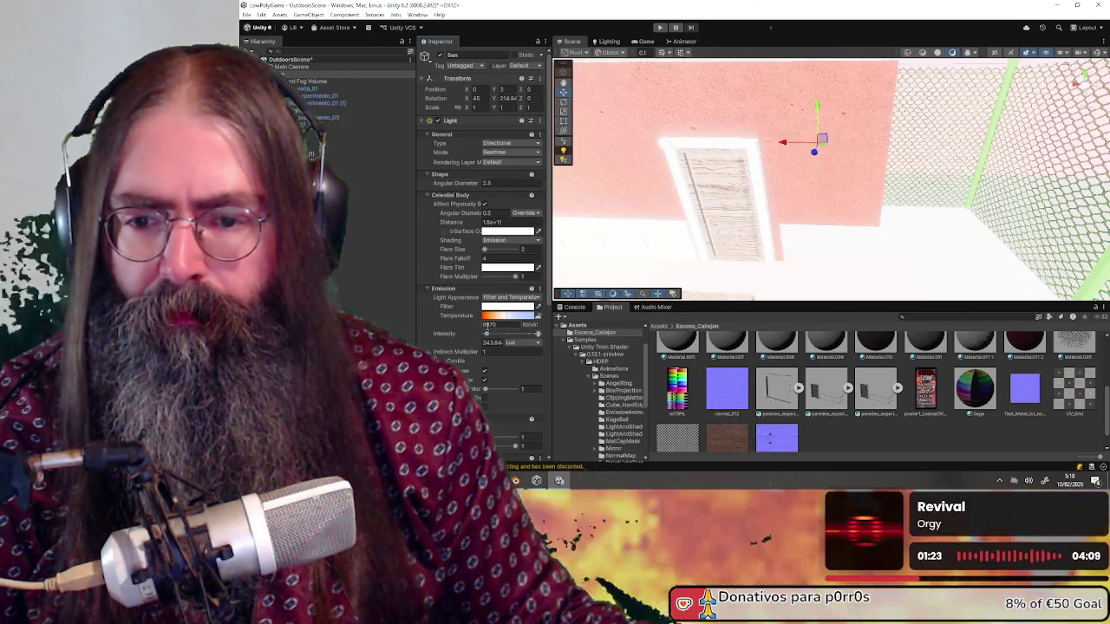
{"action": "type", "text": "50"}
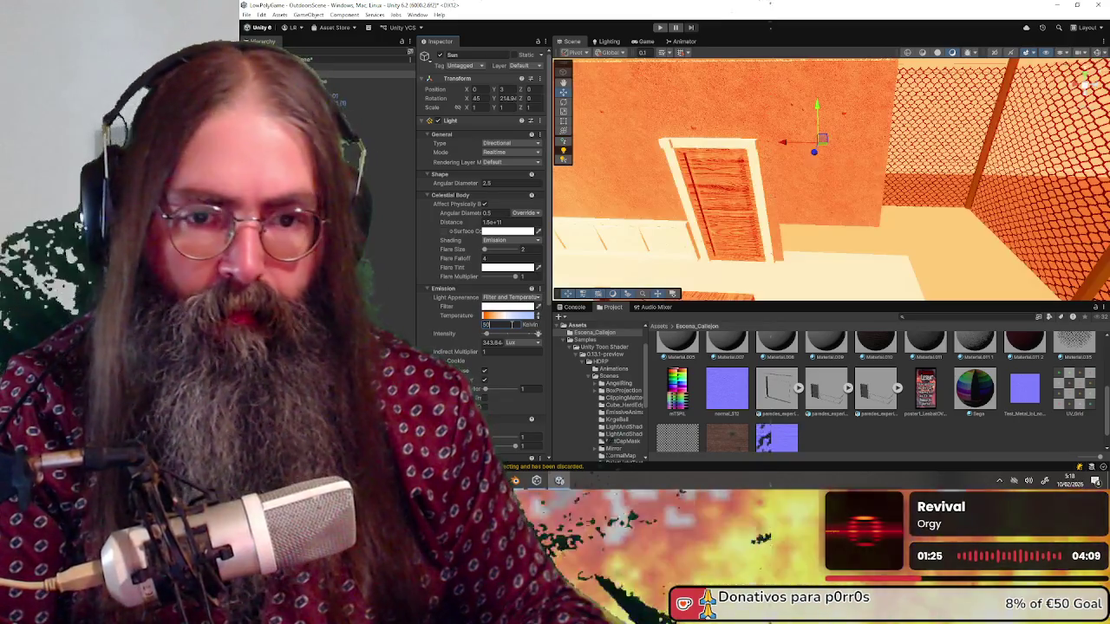
{"action": "type", "text": "1500"}
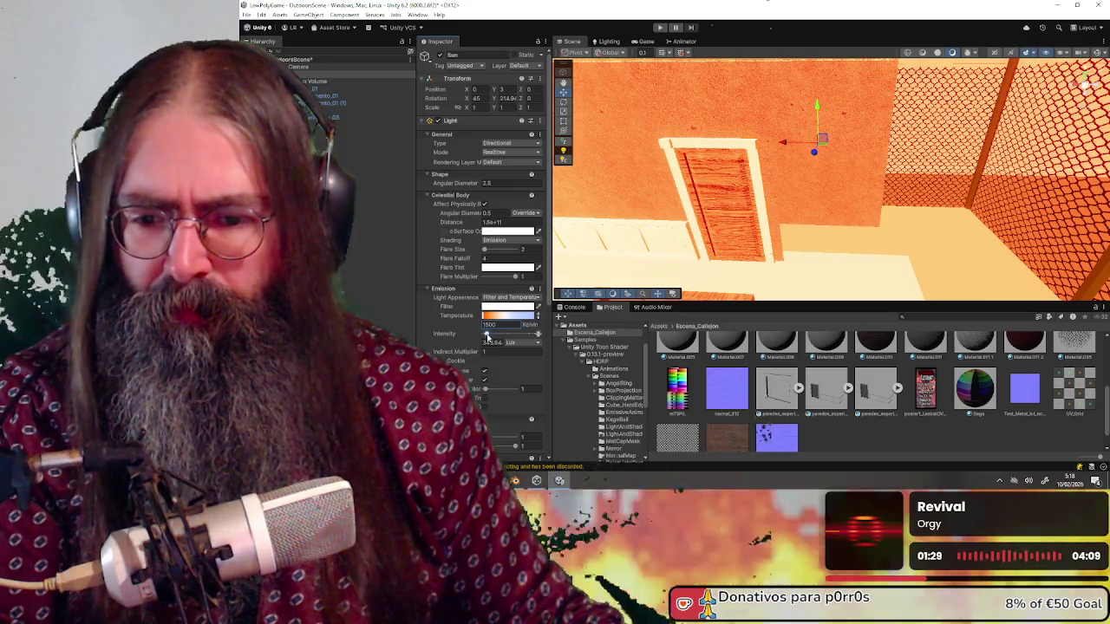
{"action": "left_click_drag", "start_coordinate": [486, 335], "coordinate": [486, 336]}
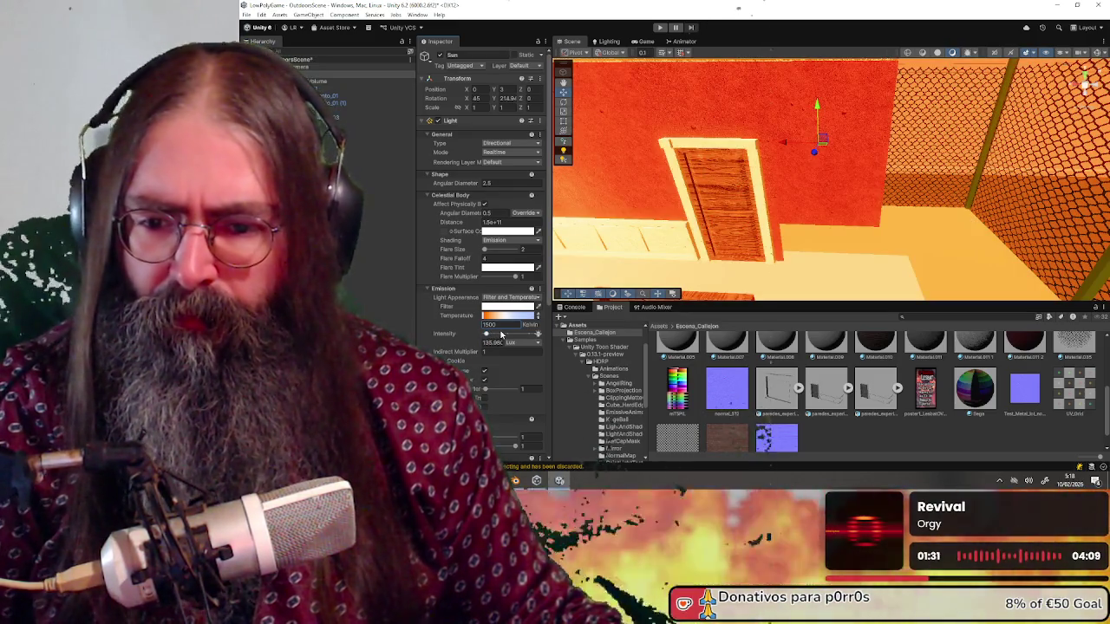
{"action": "left_click_drag", "start_coordinate": [501, 335], "coordinate": [485, 335]}
{"action": "left_click", "coordinate": [689, 238]}
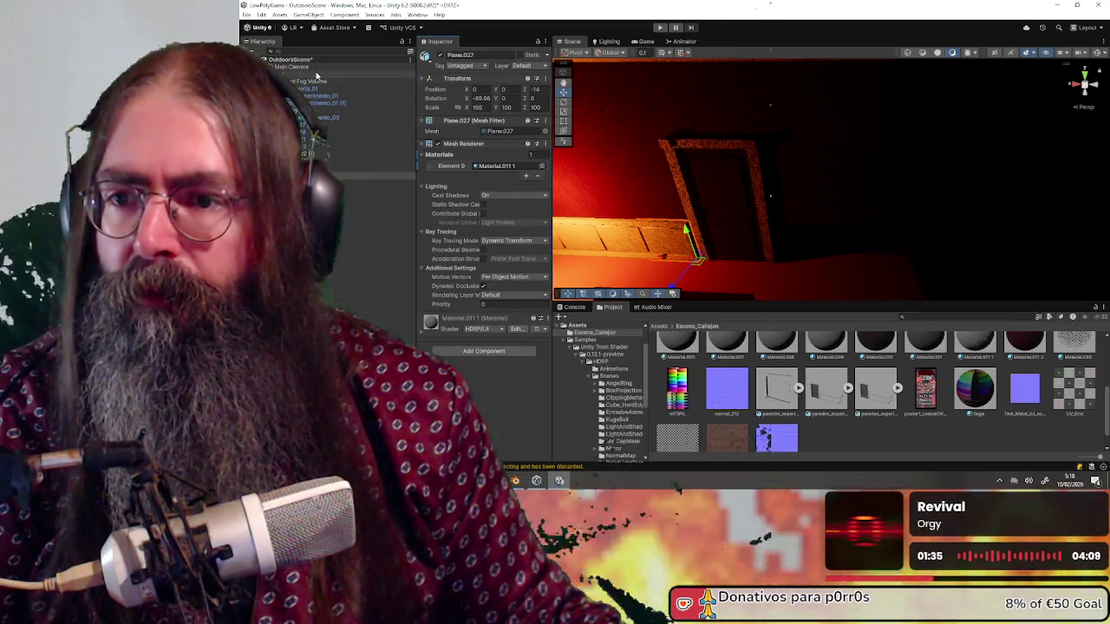
Set the Sun's Emission intensity to 50.
{"action": "left_click", "coordinate": [382, 75]}
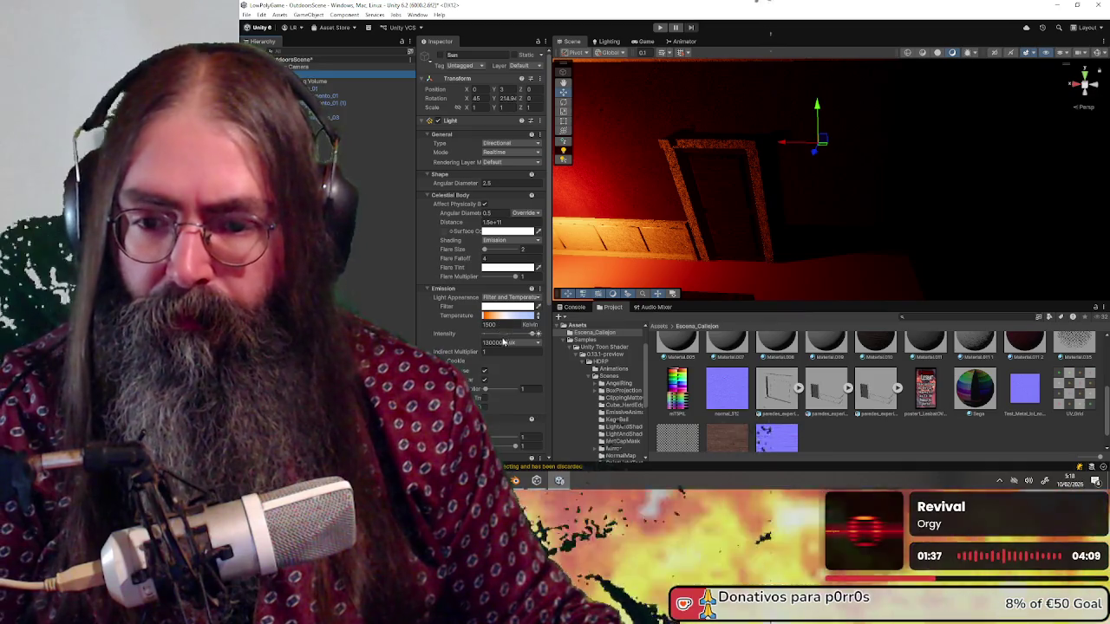
{"action": "left_click", "coordinate": [487, 343]}
{"action": "left_click_drag", "start_coordinate": [529, 337], "coordinate": [486, 333]}
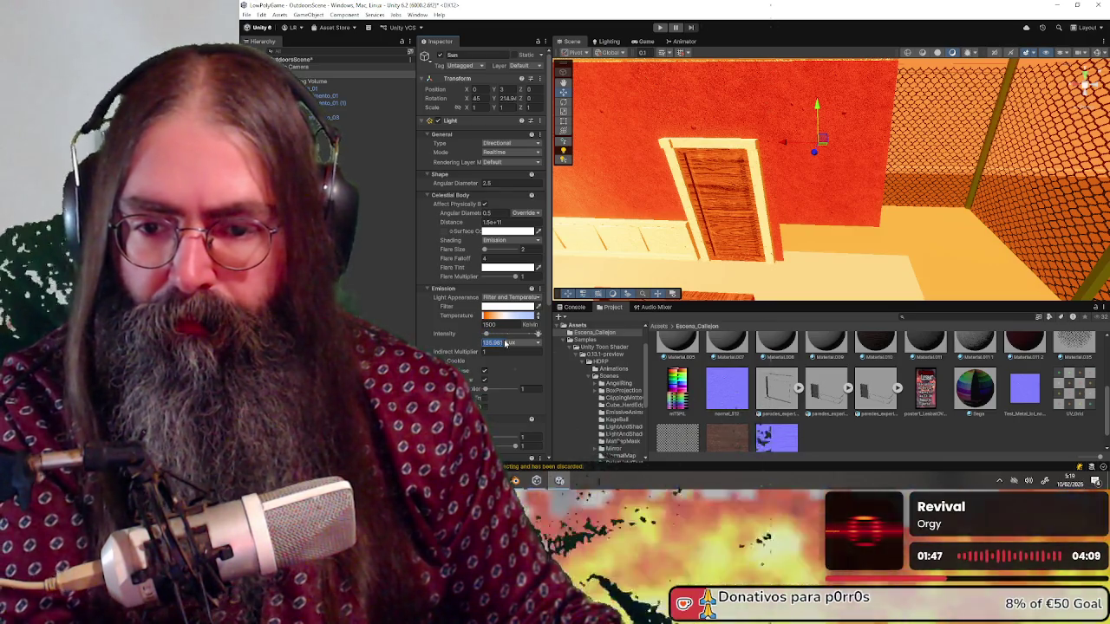
{"action": "type", "text": "50"}
{"action": "key", "text": "Return"}
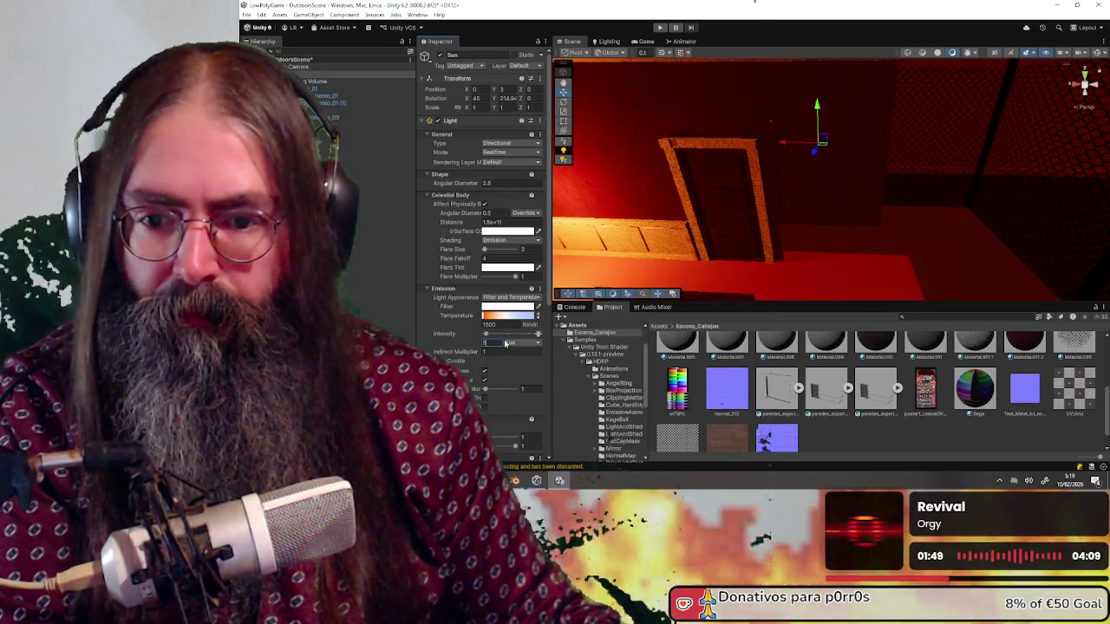
Raise the Sun's colour temperature to 20000 K.
{"action": "left_click_drag", "start_coordinate": [775, 185], "coordinate": [813, 153]}
{"action": "left_click_drag", "start_coordinate": [491, 321], "coordinate": [559, 318]}
{"action": "mouse_move", "coordinate": [865, 225]}
{"action": "left_mouse_down"}
{"action": "mouse_move", "coordinate": [845, 184]}
{"action": "mouse_move", "coordinate": [810, 161]}
{"action": "left_mouse_up"}
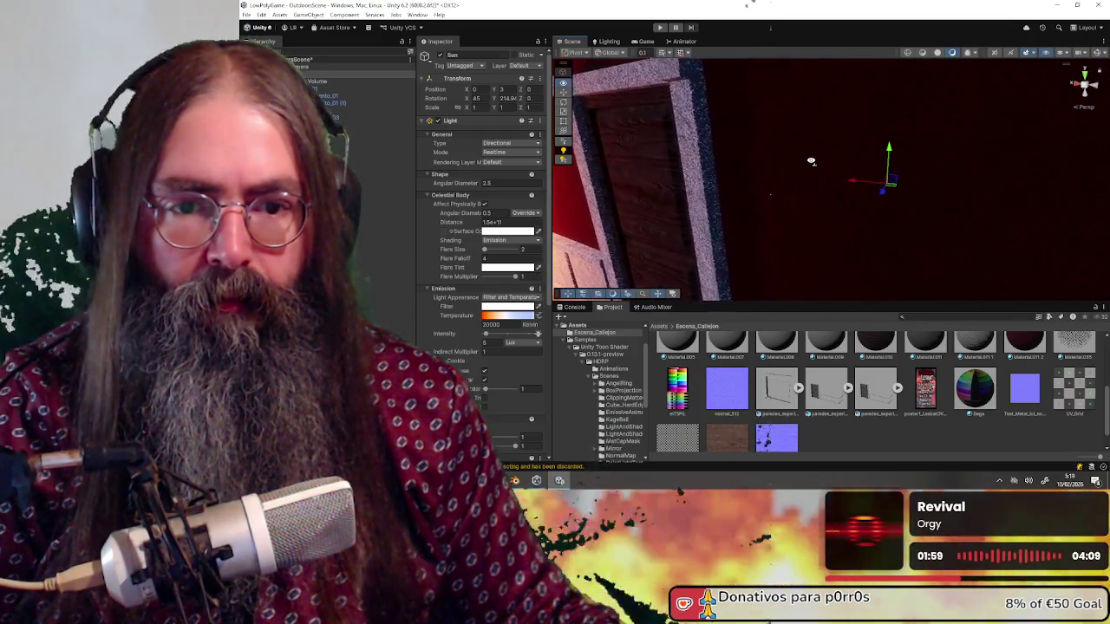
{"action": "left_click", "coordinate": [811, 161], "text": "shift"}
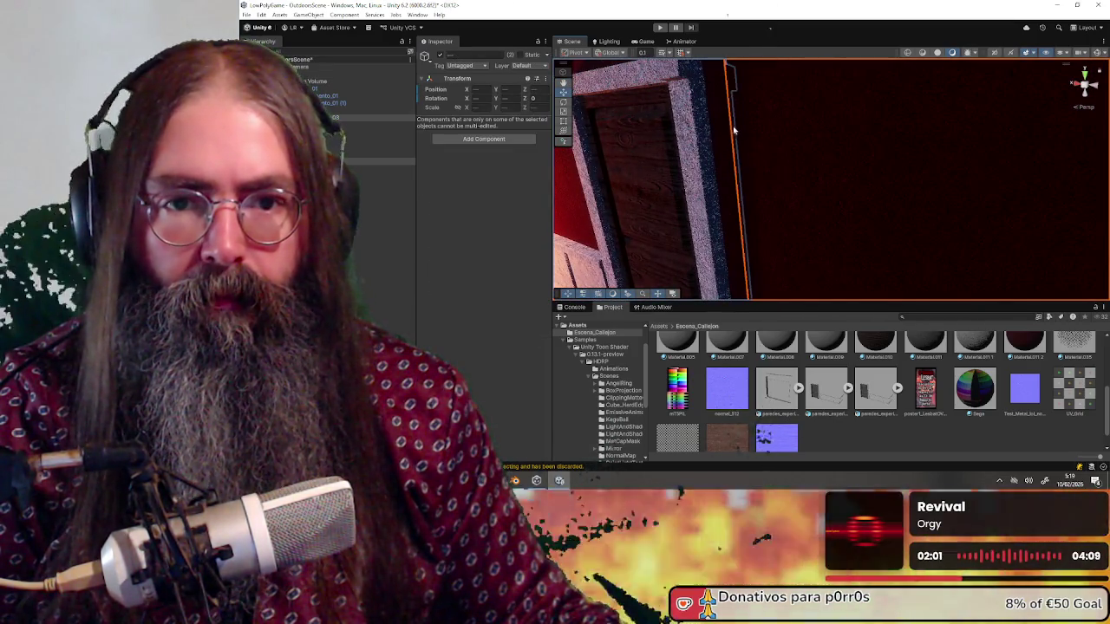
{"action": "scroll", "coordinate": [733, 130], "scroll_direction": "down", "scroll_amount": 3}
{"action": "left_click", "coordinate": [743, 96]}
{"action": "left_click", "coordinate": [815, 119], "text": "shift"}
{"action": "mouse_move", "coordinate": [806, 129]}
{"action": "left_mouse_down"}
{"action": "mouse_move", "coordinate": [798, 72]}
{"action": "mouse_move", "coordinate": [777, 118]}
{"action": "left_mouse_up"}
{"action": "left_click", "coordinate": [781, 125]}
{"action": "left_click", "coordinate": [835, 136]}
{"action": "left_click", "coordinate": [791, 139]}
{"action": "left_click", "coordinate": [838, 141]}
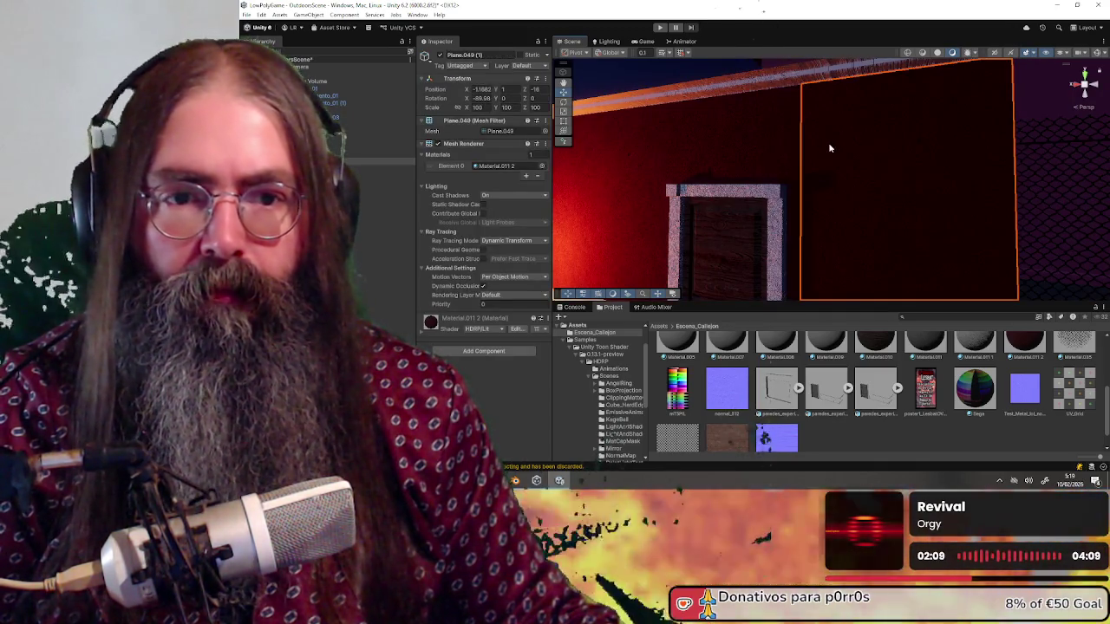
{"action": "key", "text": "f"}
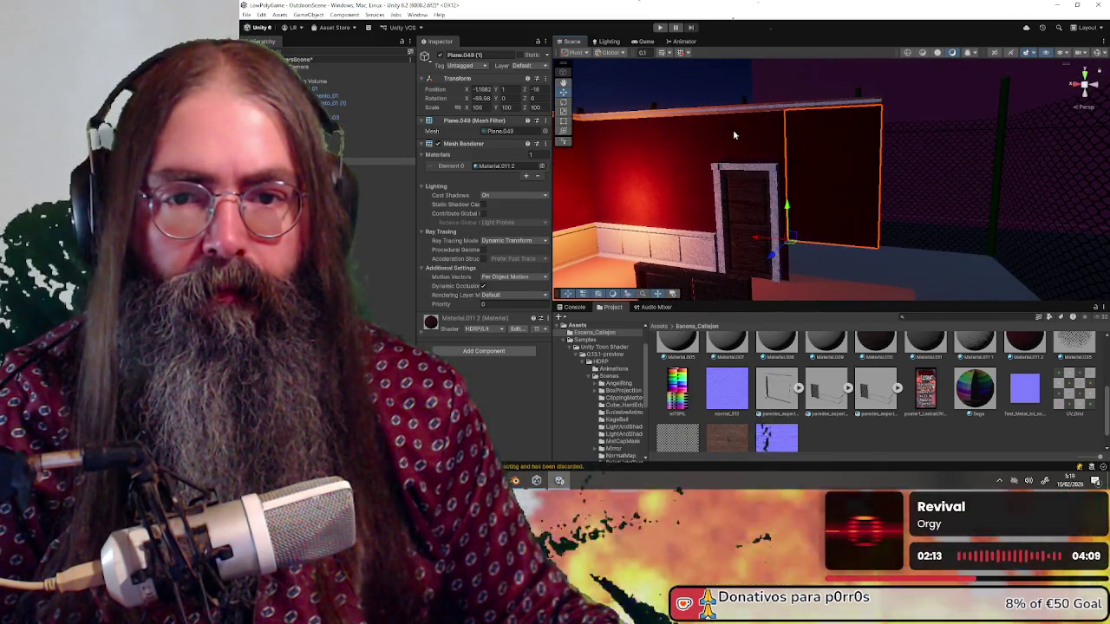
{"action": "scroll", "coordinate": [692, 196], "scroll_direction": "up", "scroll_amount": 2}
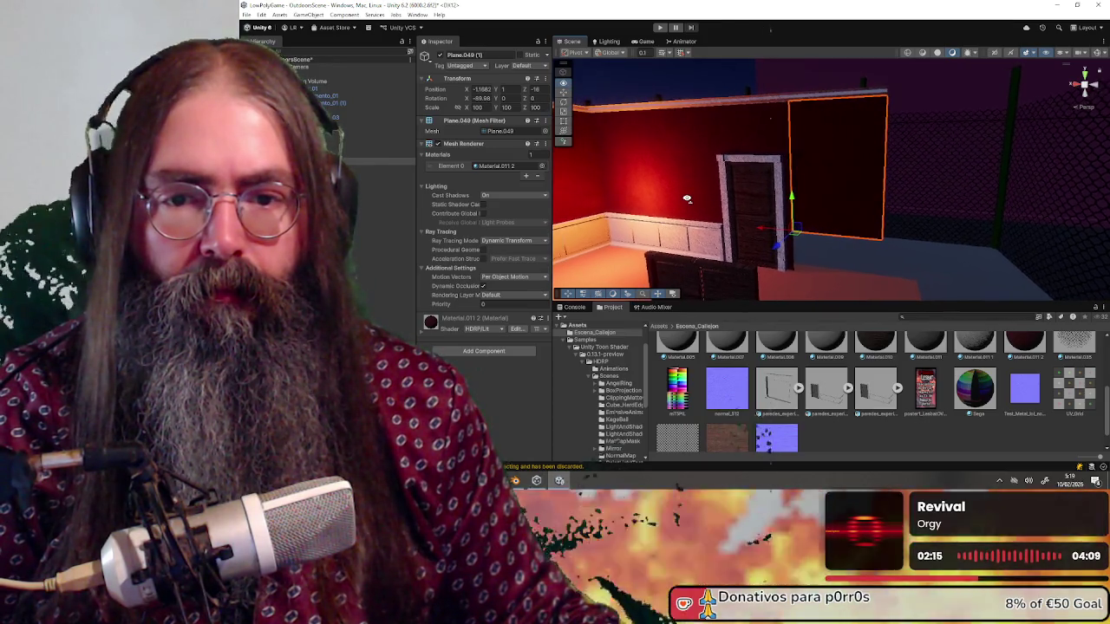
{"action": "left_click", "coordinate": [637, 175]}
{"action": "left_click", "coordinate": [837, 177]}
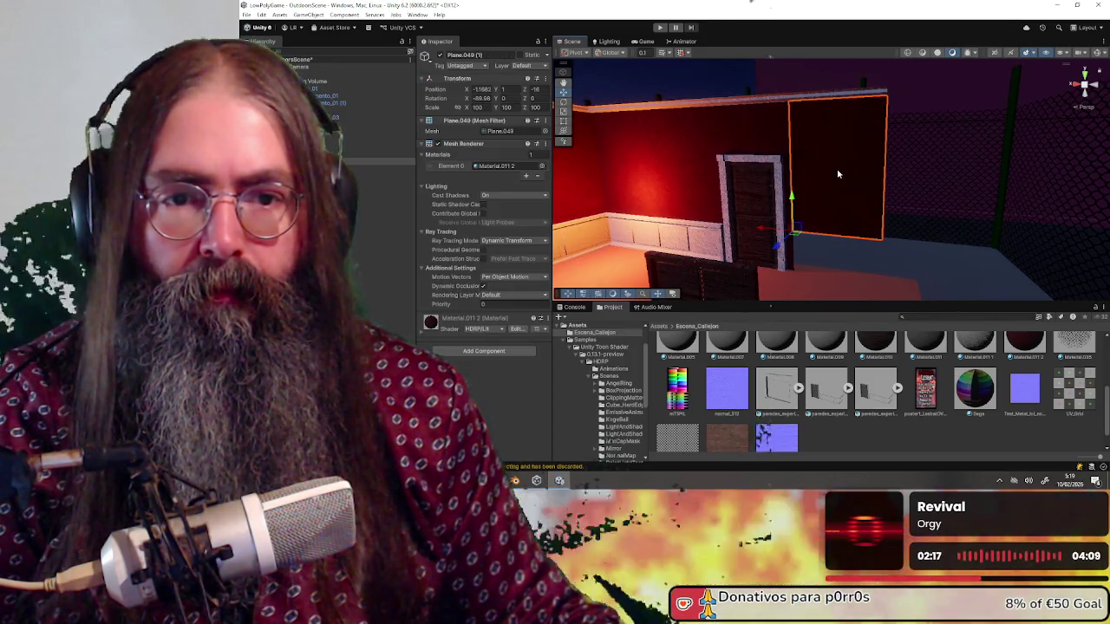
{"action": "mouse_move", "coordinate": [596, 90]}
{"action": "left_mouse_down"}
{"action": "mouse_move", "coordinate": [654, 102]}
{"action": "mouse_move", "coordinate": [643, 167]}
{"action": "left_mouse_up"}
{"action": "left_click", "coordinate": [655, 102]}
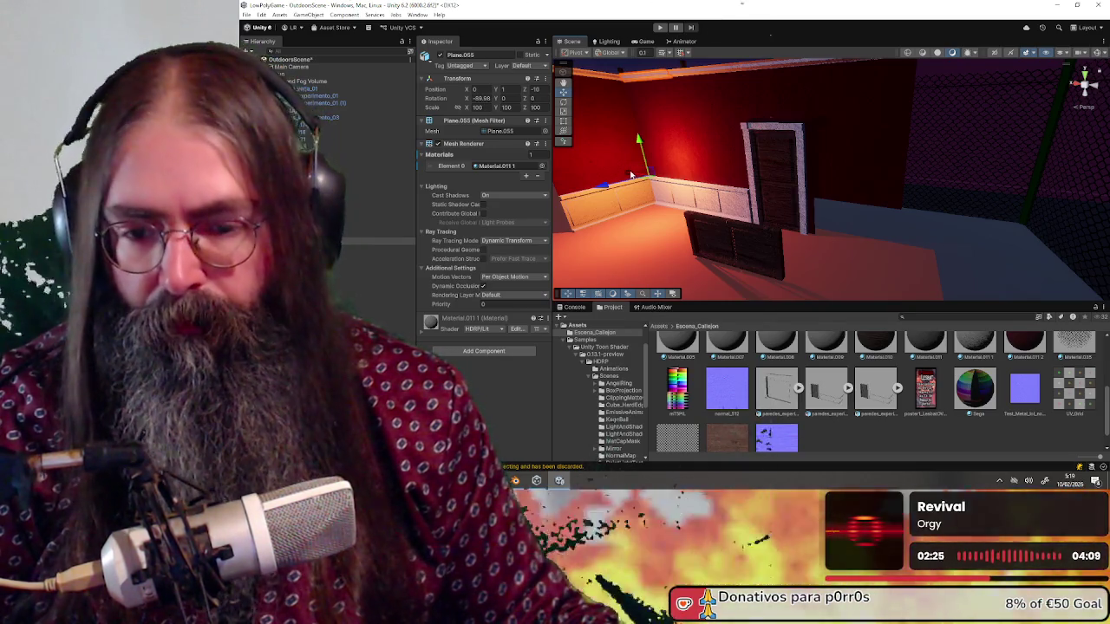
{"action": "key", "text": "ctrl+d"}
Flip the Plane.055 copy with Y scale -100 and move it right along the wall.
{"action": "mouse_move", "coordinate": [635, 178]}
{"action": "left_mouse_down"}
{"action": "mouse_move", "coordinate": [872, 203]}
{"action": "mouse_move", "coordinate": [830, 201]}
{"action": "mouse_move", "coordinate": [860, 202]}
{"action": "left_mouse_up"}
{"action": "mouse_move", "coordinate": [680, 160]}
{"action": "left_mouse_down"}
{"action": "mouse_move", "coordinate": [724, 96]}
{"action": "mouse_move", "coordinate": [756, 2]}
{"action": "left_mouse_up"}
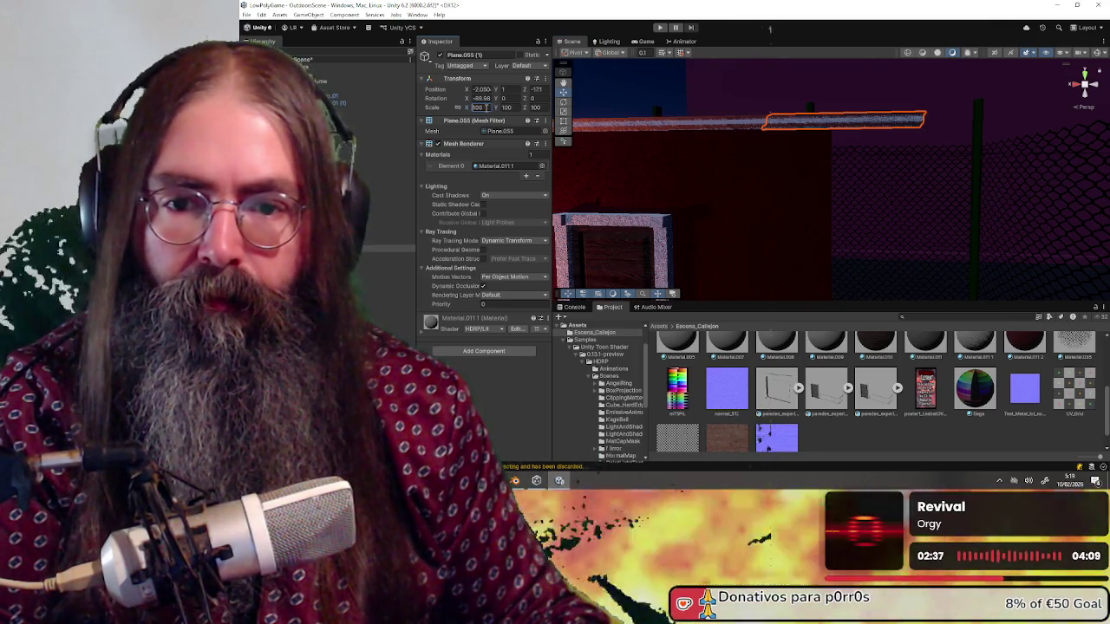
{"action": "key", "text": "Return"}
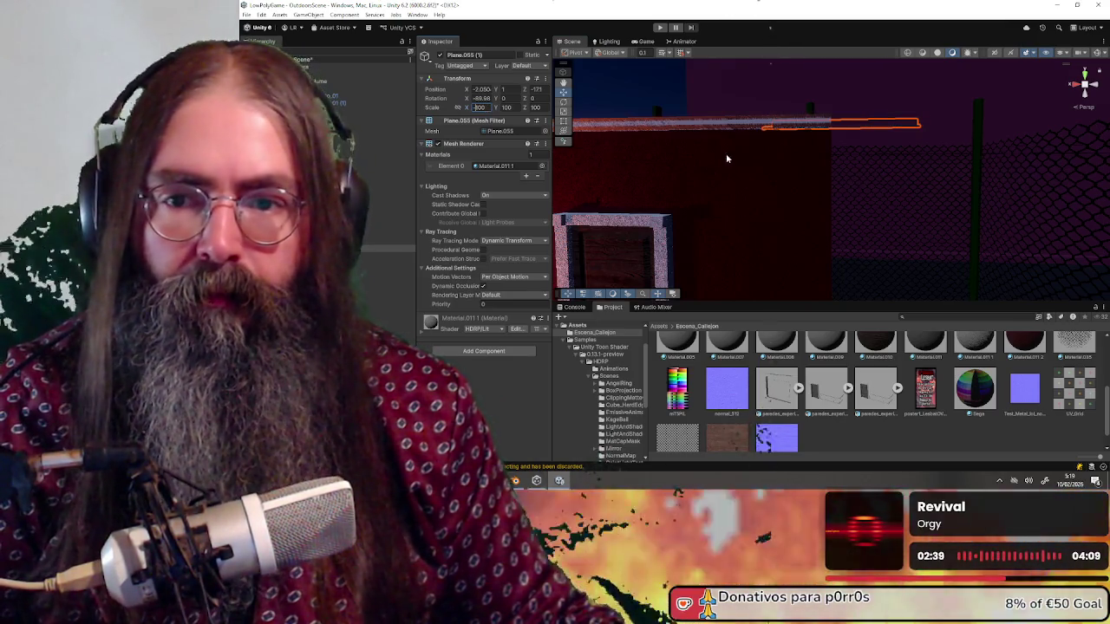
{"action": "left_click", "coordinate": [547, 107]}
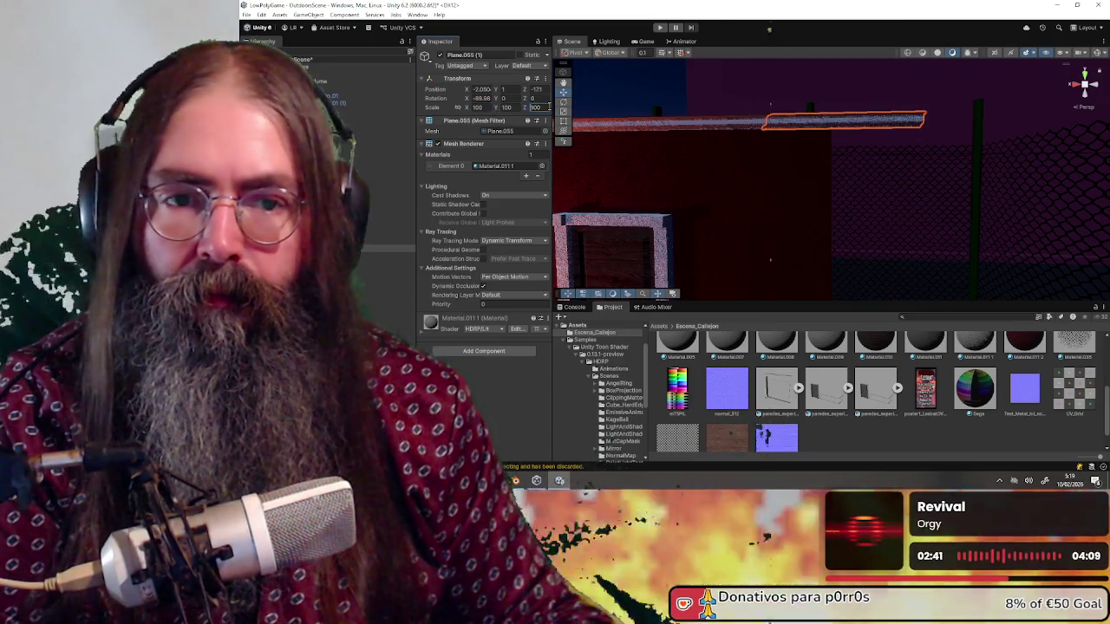
{"action": "type", "text": "-100"}
{"action": "key", "text": "Escape"}
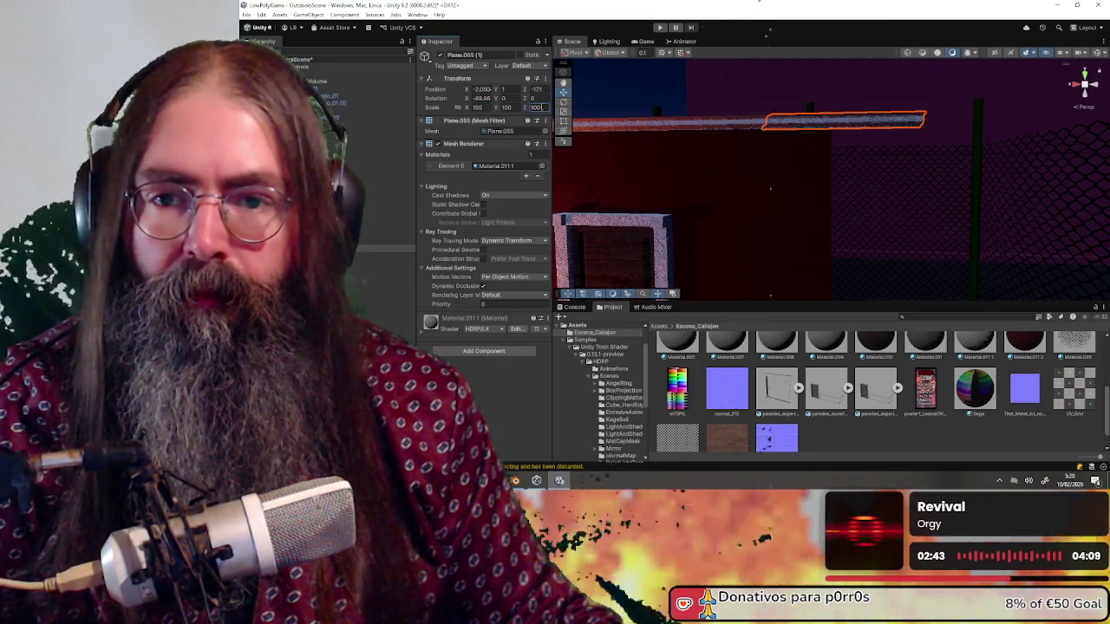
{"action": "left_click", "coordinate": [507, 107]}
{"action": "type", "text": "-100"}
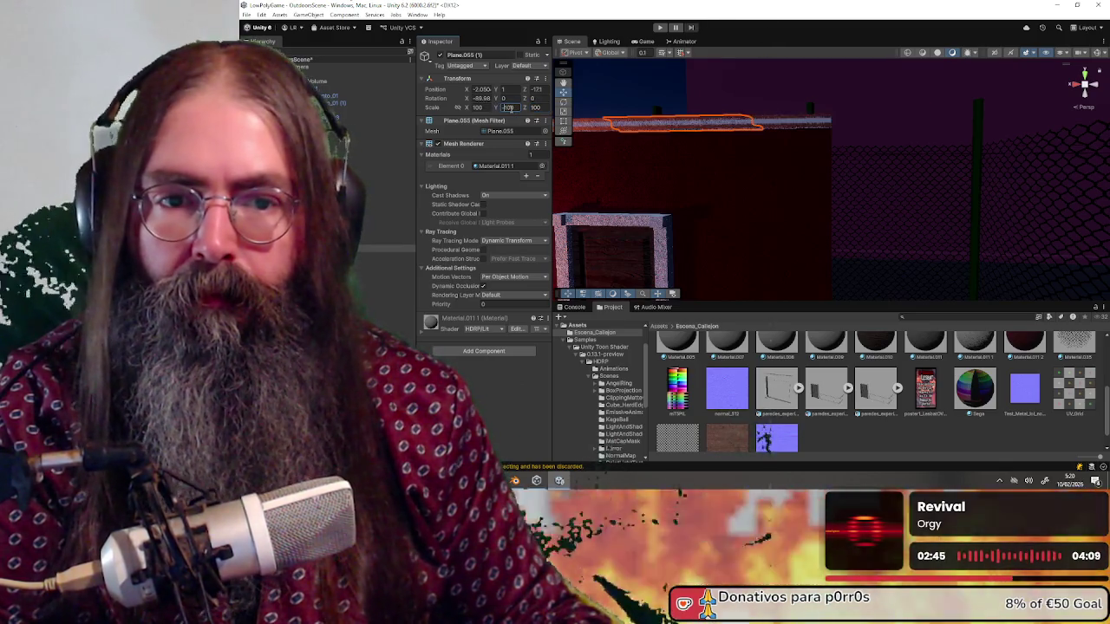
{"action": "scroll", "coordinate": [738, 165], "scroll_direction": "down", "scroll_amount": 5}
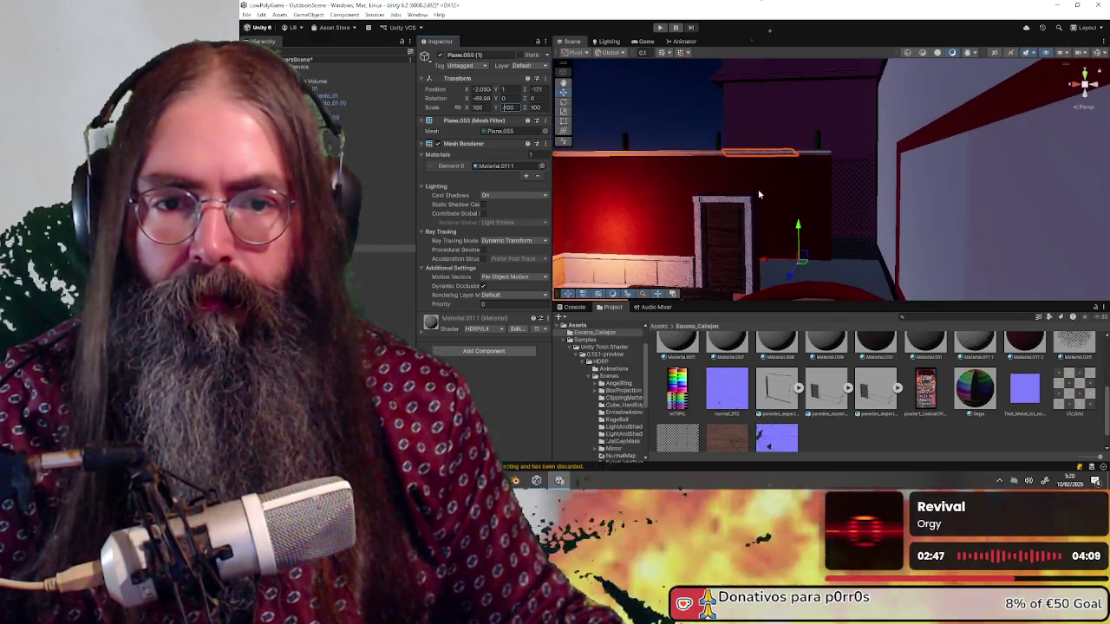
{"action": "left_click_drag", "start_coordinate": [769, 260], "coordinate": [874, 267]}
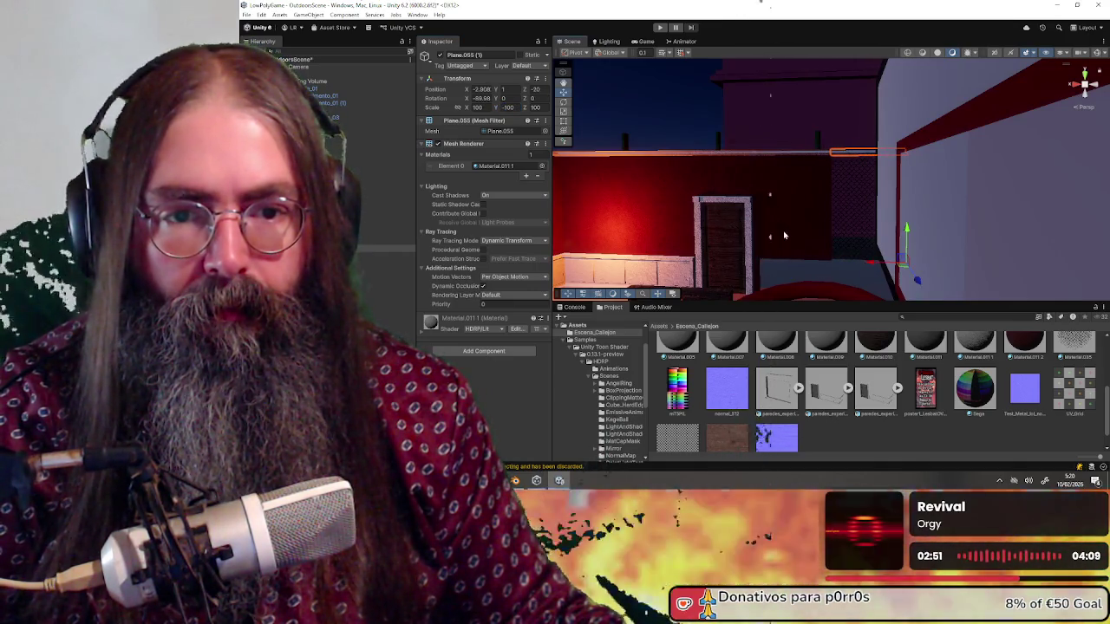
{"action": "scroll", "coordinate": [807, 240], "scroll_direction": "up", "scroll_amount": 3}
Duplicate dark wall plane Plane.049 (1) and shift the copy right.
{"action": "left_click", "coordinate": [752, 199]}
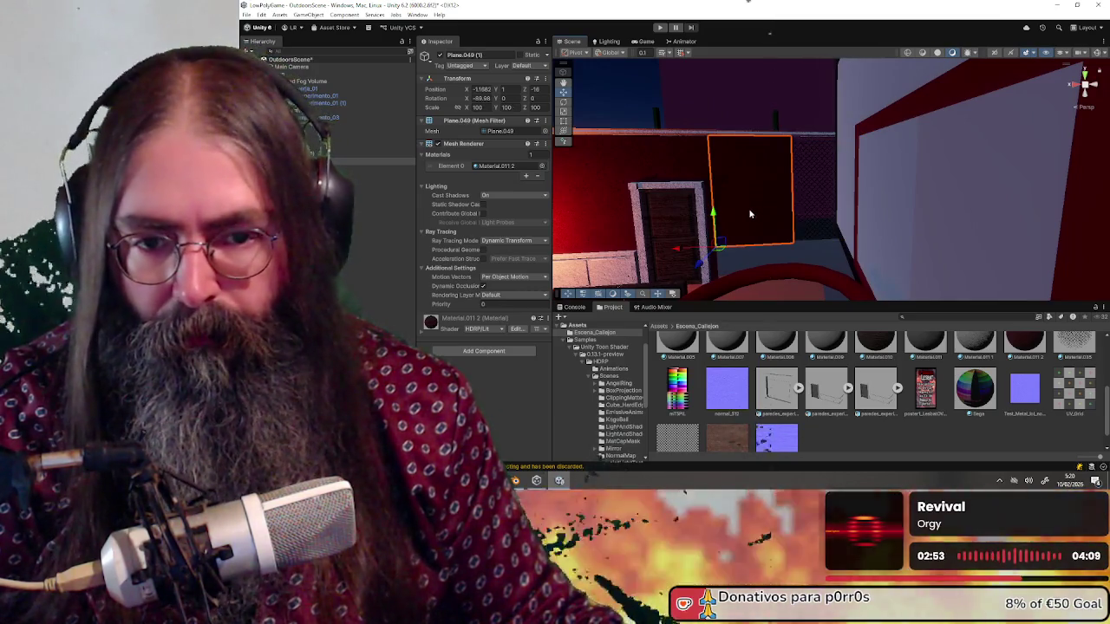
{"action": "key", "text": "ctrl+d"}
{"action": "mouse_move", "coordinate": [714, 244]}
{"action": "left_mouse_down"}
{"action": "mouse_move", "coordinate": [763, 256]}
{"action": "mouse_move", "coordinate": [755, 243]}
{"action": "mouse_move", "coordinate": [790, 242]}
{"action": "mouse_move", "coordinate": [652, 265]}
{"action": "mouse_move", "coordinate": [764, 267]}
{"action": "mouse_move", "coordinate": [736, 247]}
{"action": "left_mouse_up"}
Move the paredes_experimento_03 wall group to X 19.
{"action": "left_click", "coordinate": [749, 193]}
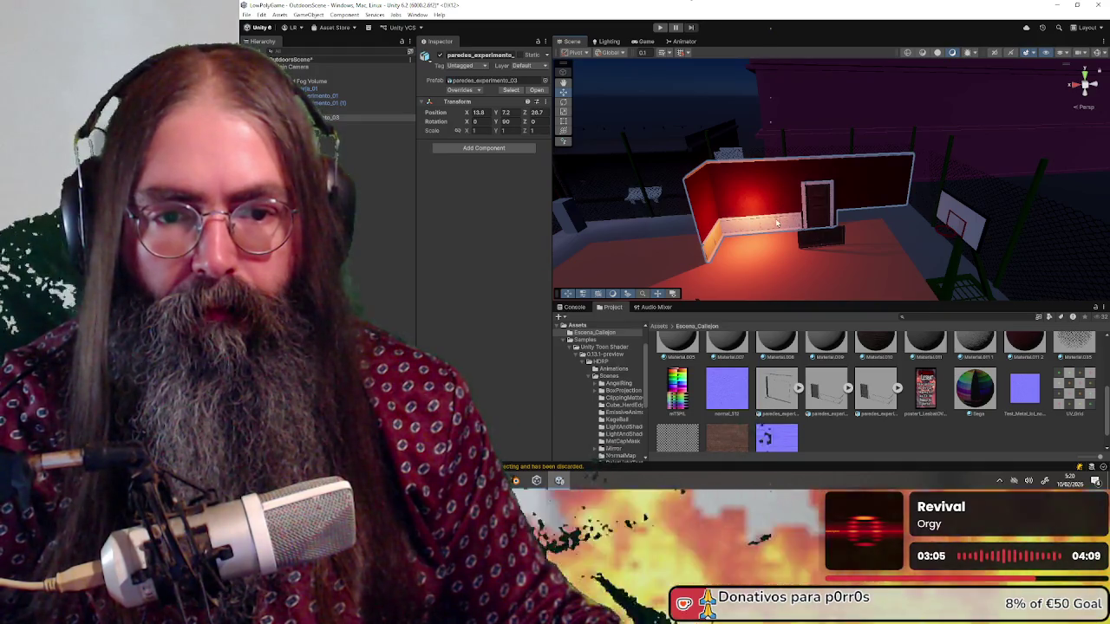
{"action": "scroll", "coordinate": [670, 176], "scroll_direction": "down", "scroll_amount": 2}
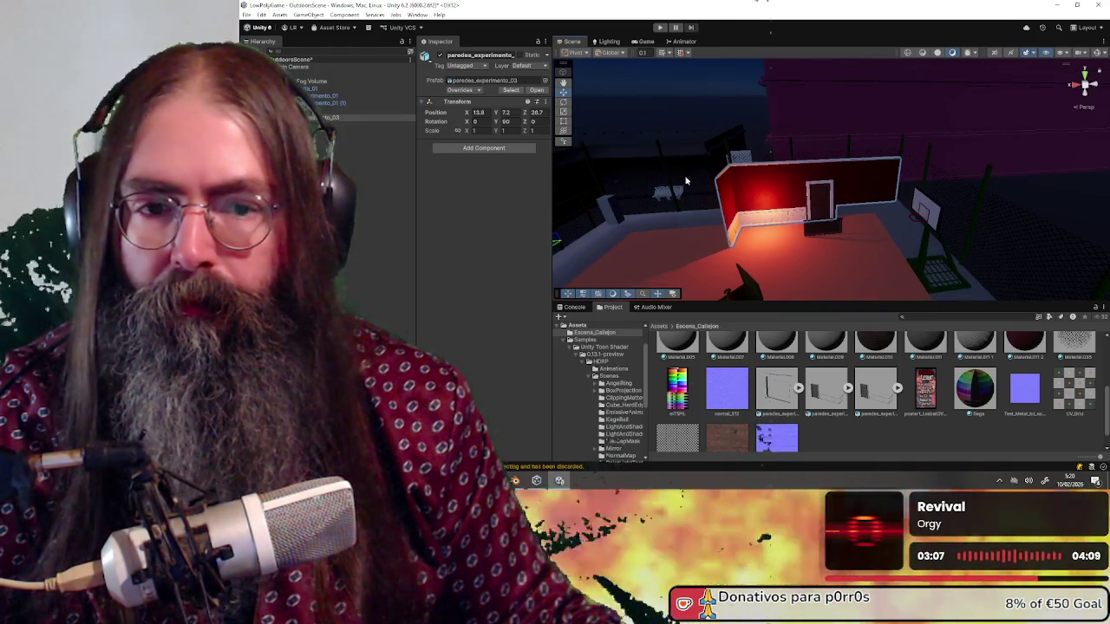
{"action": "scroll", "coordinate": [685, 181], "scroll_direction": "down", "scroll_amount": 3}
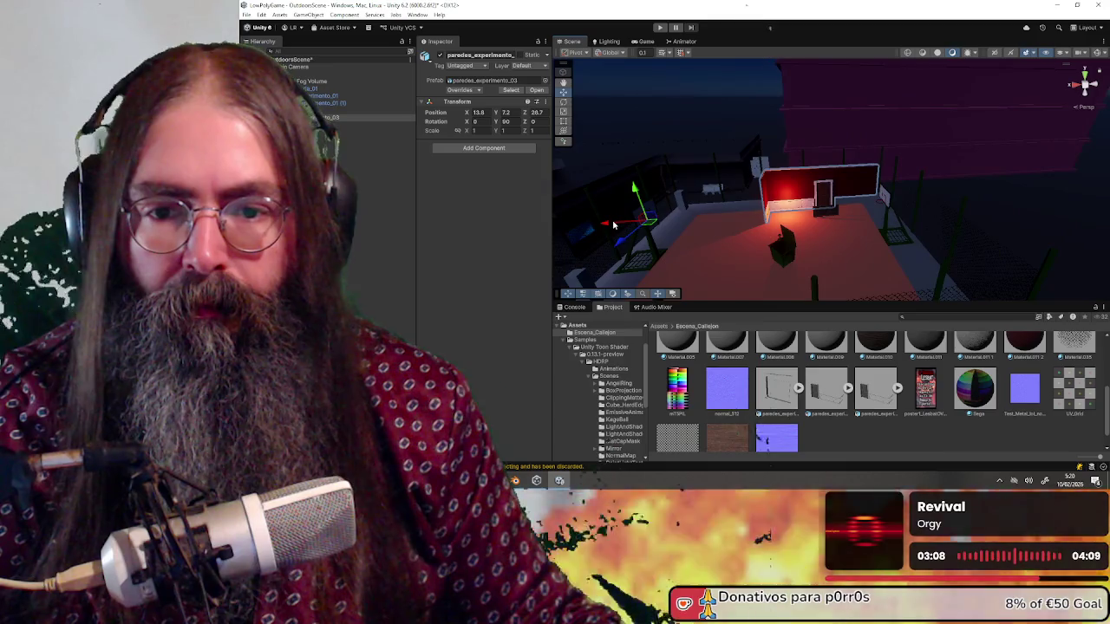
{"action": "left_click_drag", "start_coordinate": [613, 225], "coordinate": [548, 227]}
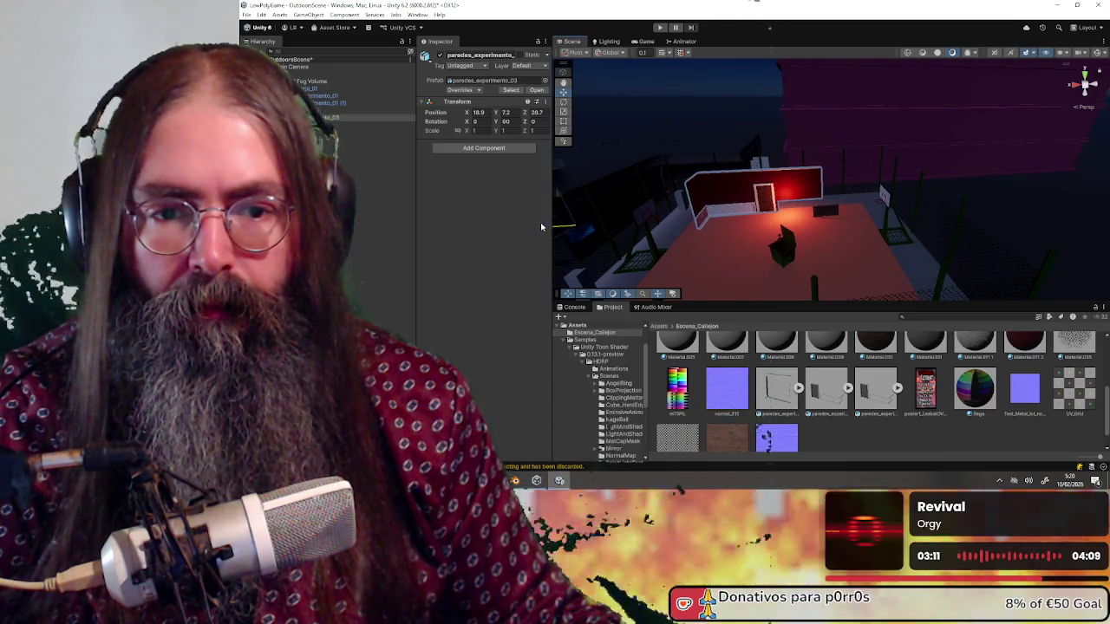
{"action": "left_click_drag", "start_coordinate": [733, 251], "coordinate": [756, 248]}
{"action": "scroll", "coordinate": [756, 249], "scroll_direction": "up", "scroll_amount": 5}
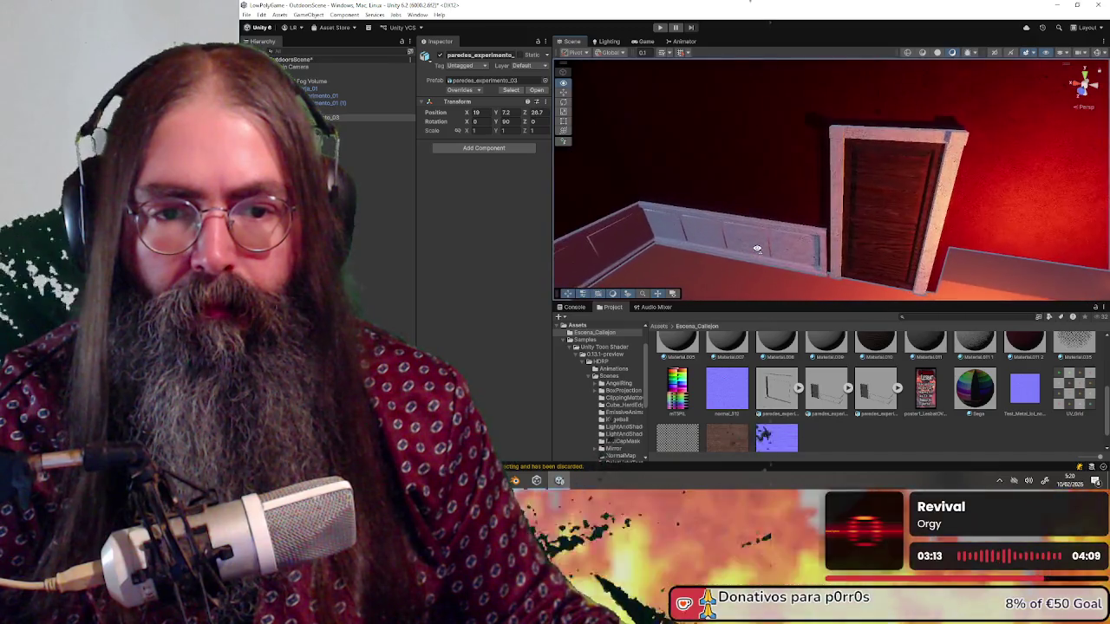
Duplicate baseboard Plane.027 and flip the copy with Y scale -100.
{"action": "left_click", "coordinate": [788, 246]}
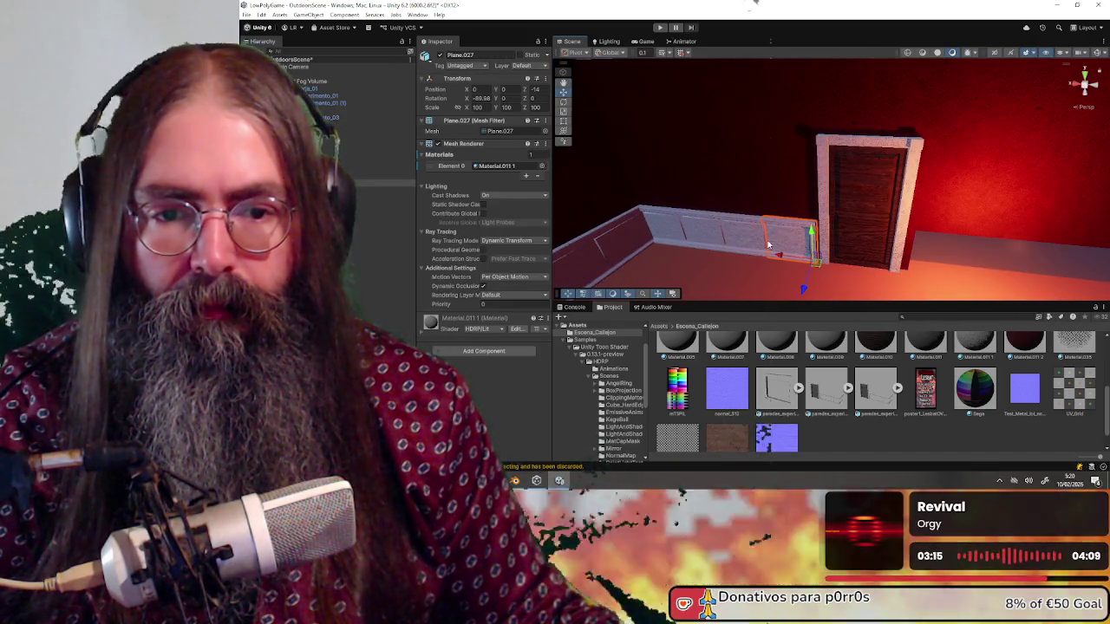
{"action": "key", "text": "ctrl+d"}
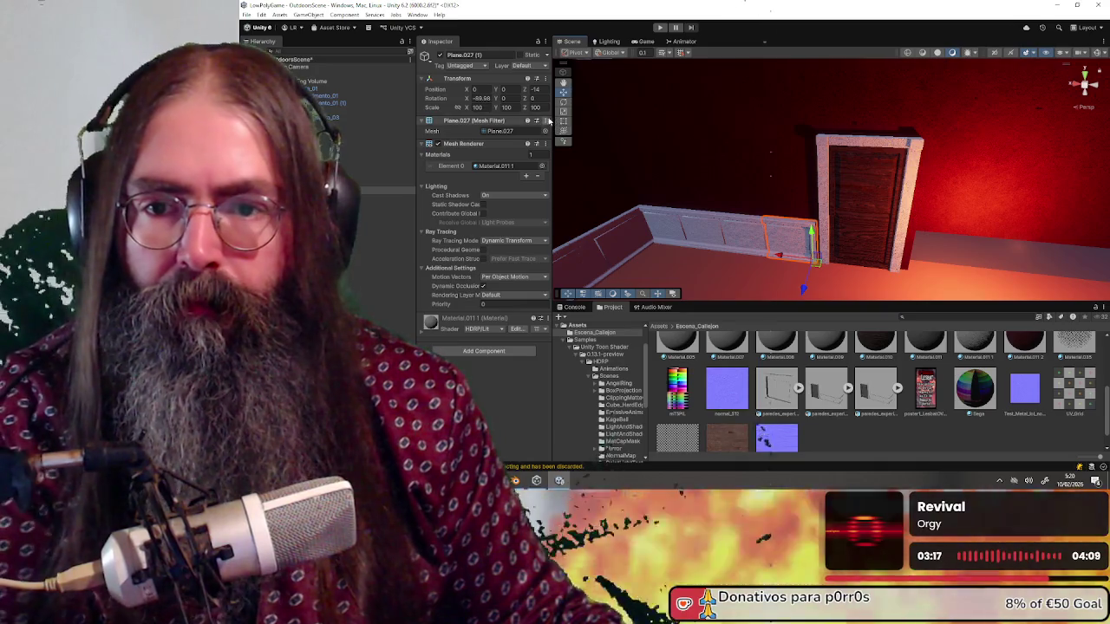
{"action": "left_click", "coordinate": [543, 108]}
{"action": "left_click", "coordinate": [514, 108]}
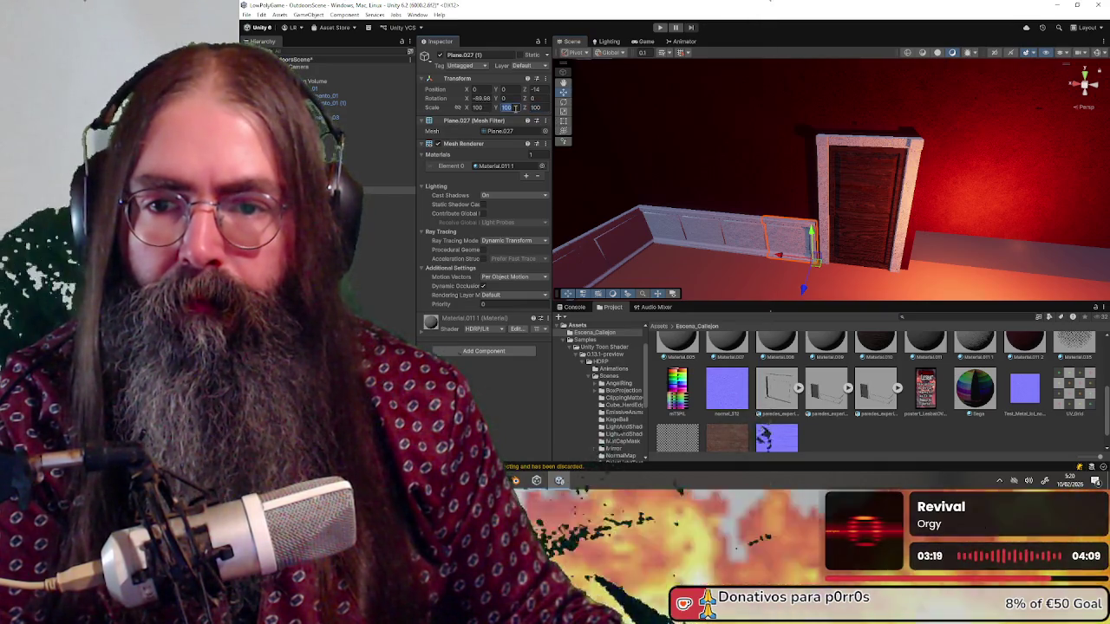
{"action": "type", "text": "-100"}
{"action": "key", "text": "Return"}
{"action": "mouse_move", "coordinate": [793, 181]}
{"action": "left_mouse_down"}
{"action": "mouse_move", "coordinate": [852, 234]}
{"action": "mouse_move", "coordinate": [643, 169]}
{"action": "mouse_move", "coordinate": [781, 198]}
{"action": "mouse_move", "coordinate": [716, 170]}
{"action": "left_mouse_up"}
Duplicate baseboard Plane.021 and slide the copy right along the wall.
{"action": "left_click", "coordinate": [715, 169]}
{"action": "left_click", "coordinate": [715, 170]}
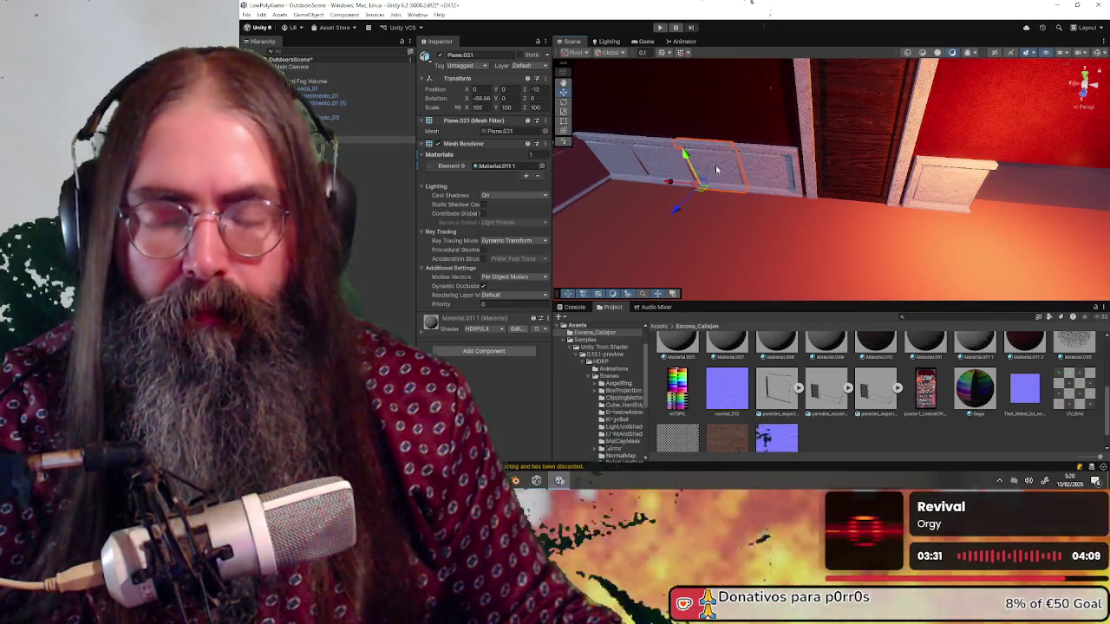
{"action": "key", "text": "ctrl+d"}
{"action": "mouse_move", "coordinate": [672, 180]}
{"action": "left_mouse_down"}
{"action": "mouse_move", "coordinate": [933, 225]}
{"action": "mouse_move", "coordinate": [960, 208]}
{"action": "mouse_move", "coordinate": [941, 193]}
{"action": "mouse_move", "coordinate": [1003, 203]}
{"action": "mouse_move", "coordinate": [919, 138]}
{"action": "left_mouse_up"}
Nudge the Plane.021 (2) baseboard copy further right past the door.
{"action": "left_click", "coordinate": [945, 184]}
{"action": "left_click", "coordinate": [669, 226]}
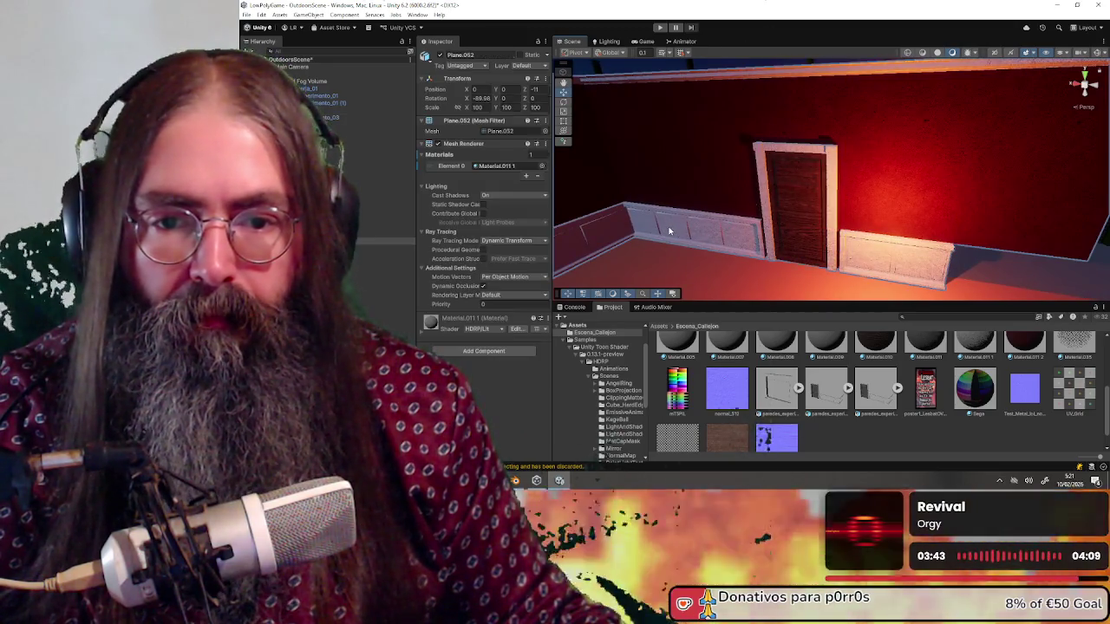
{"action": "left_click", "coordinate": [672, 228], "text": "shift"}
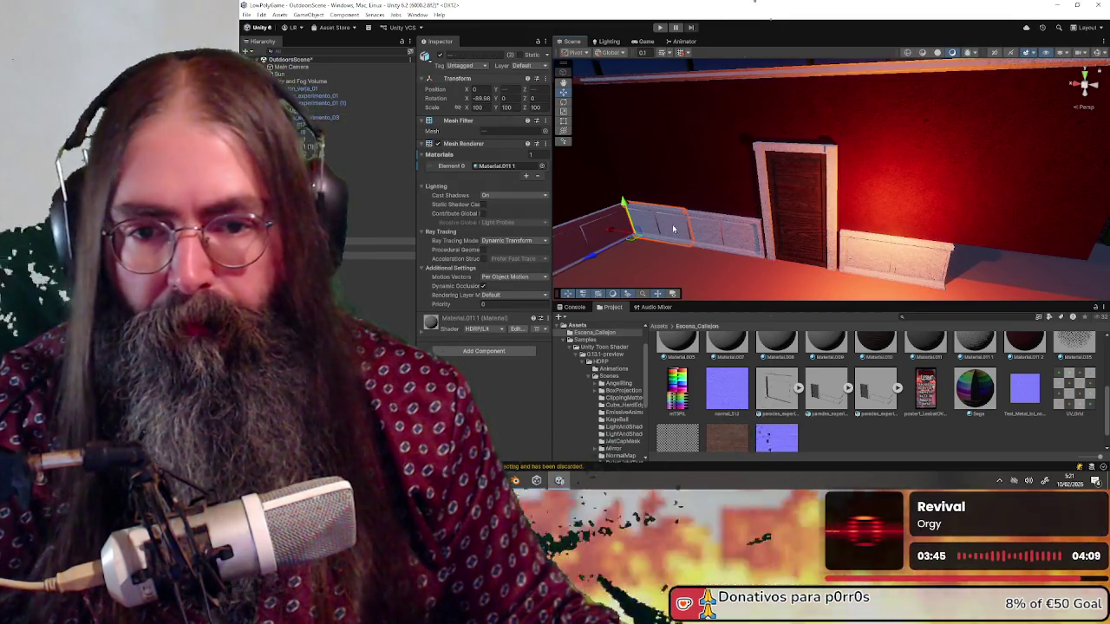
{"action": "scroll", "coordinate": [739, 258], "scroll_direction": "down", "scroll_amount": 3}
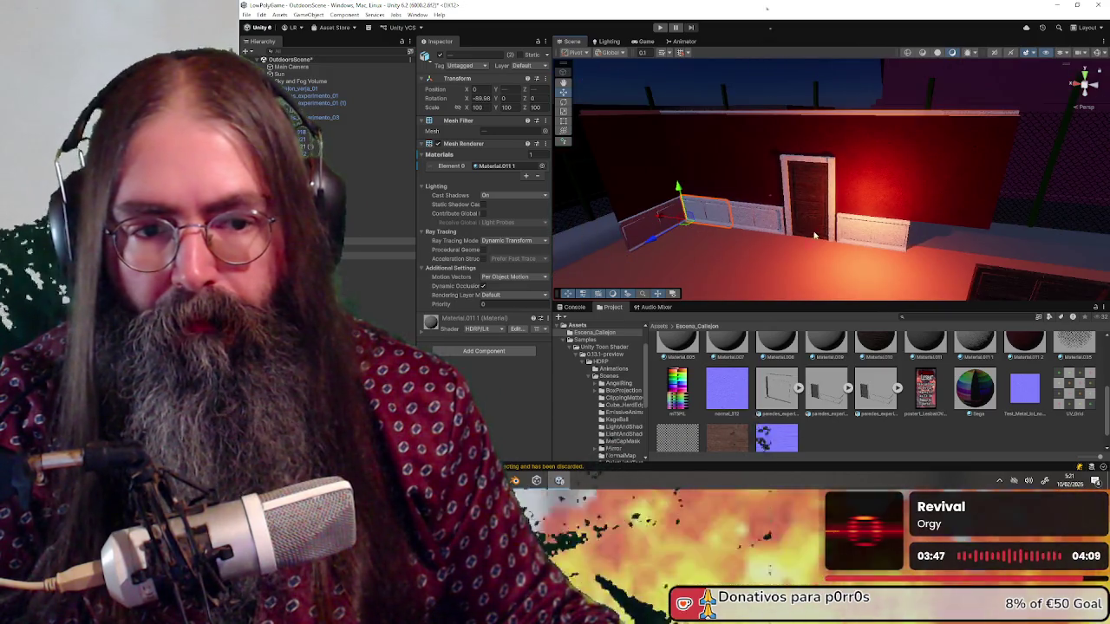
{"action": "left_click", "coordinate": [897, 240]}
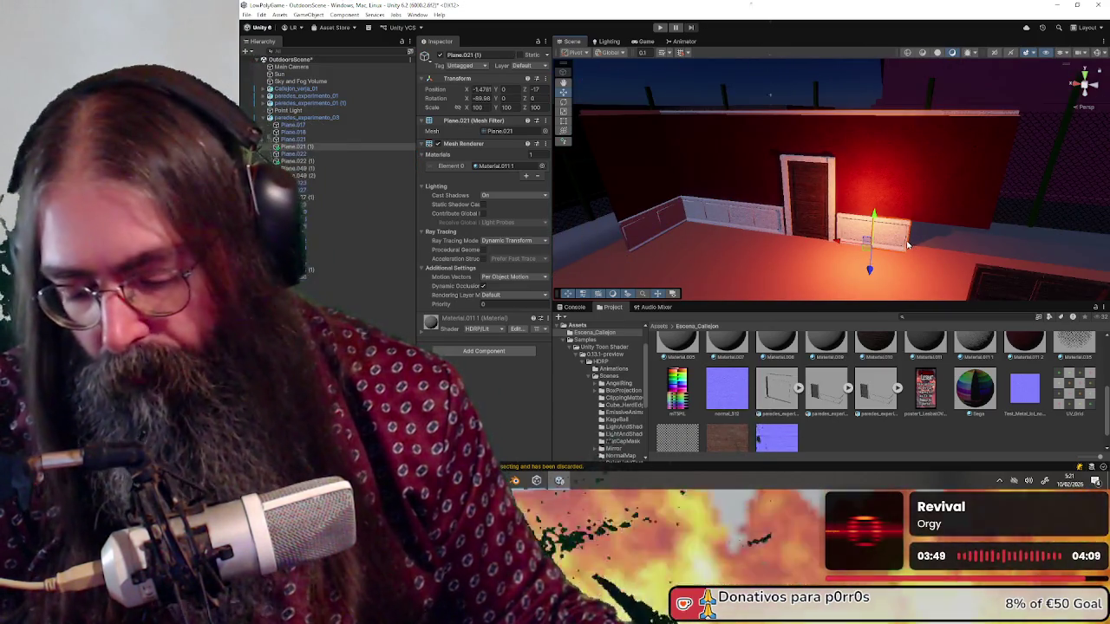
{"action": "left_click", "coordinate": [837, 243]}
{"action": "left_click_drag", "start_coordinate": [872, 247], "coordinate": [878, 248]}
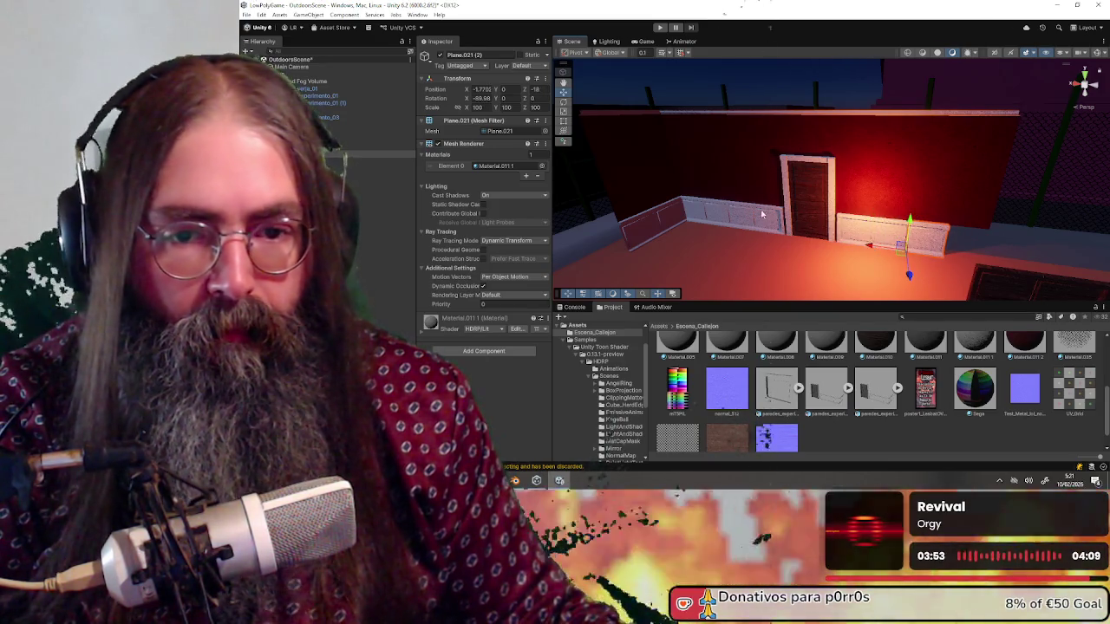
Place Plane.054 (1) at Z -20 in the corner with Y scale -100.
{"action": "left_click", "coordinate": [697, 215]}
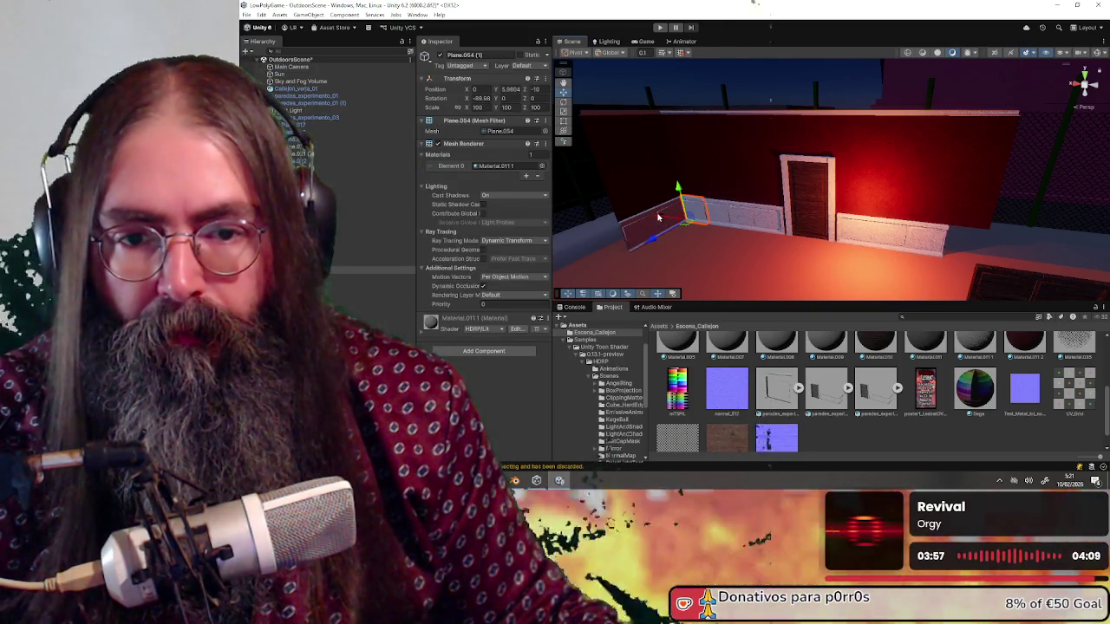
{"action": "left_click_drag", "start_coordinate": [661, 217], "coordinate": [943, 263]}
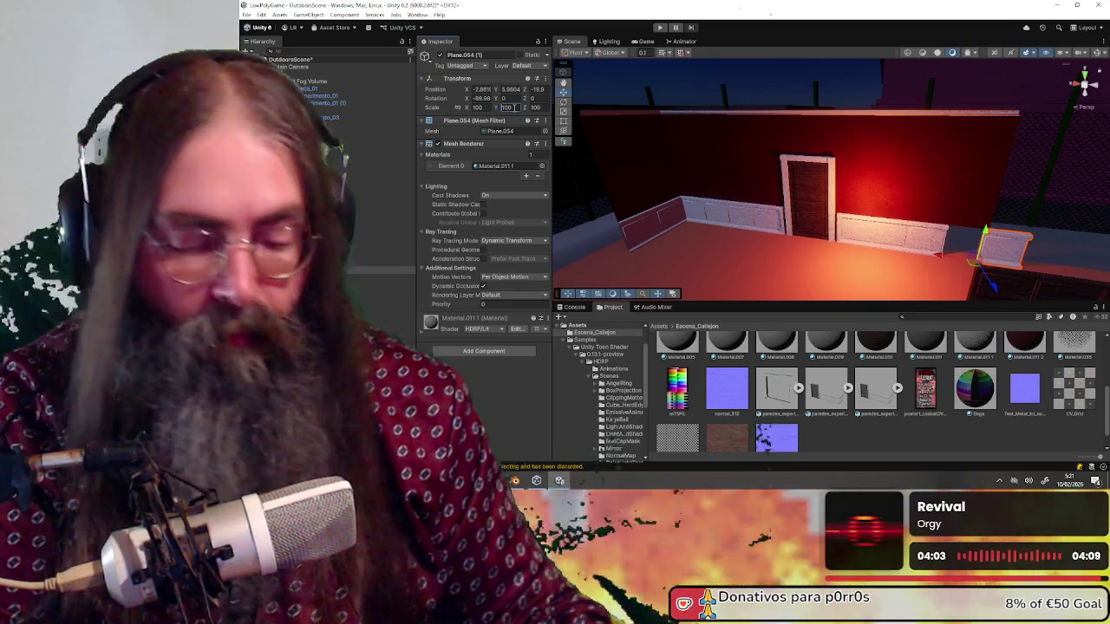
{"action": "type", "text": "-100"}
{"action": "mouse_move", "coordinate": [844, 266]}
{"action": "left_mouse_down"}
{"action": "mouse_move", "coordinate": [921, 199]}
{"action": "mouse_move", "coordinate": [907, 201]}
{"action": "left_mouse_up"}
{"action": "key", "text": "f"}
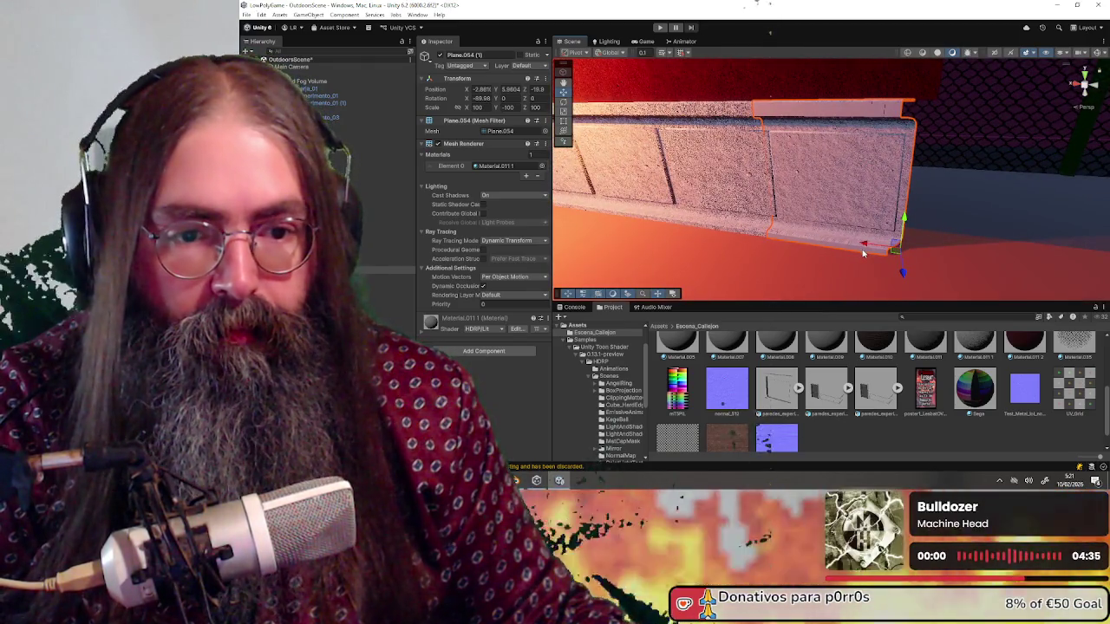
{"action": "left_click_drag", "start_coordinate": [864, 249], "coordinate": [880, 247]}
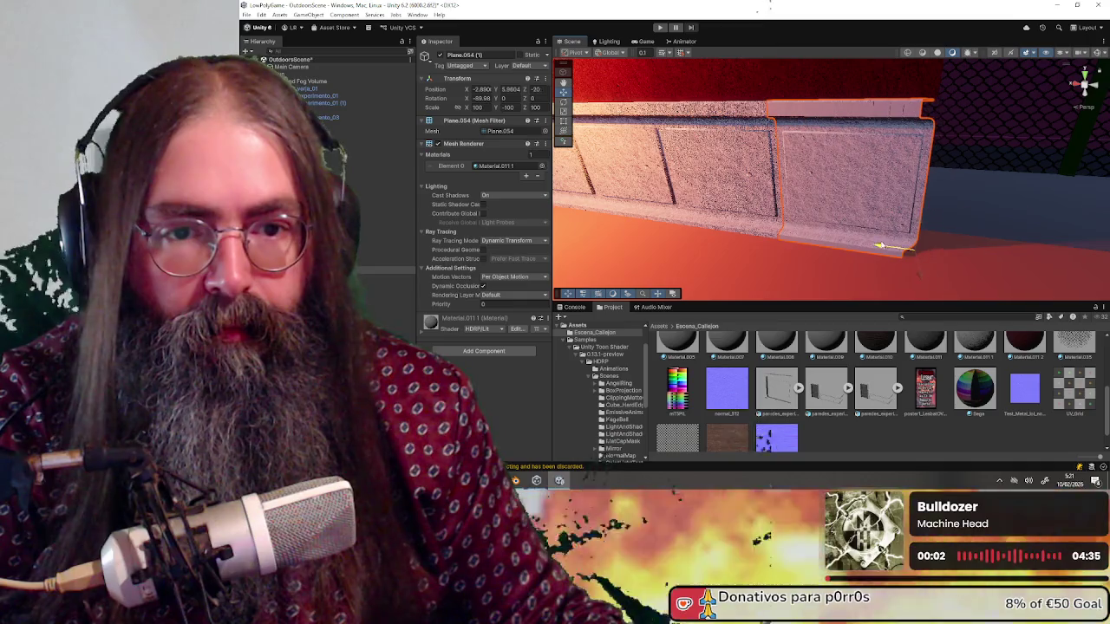
{"action": "mouse_move", "coordinate": [816, 223]}
{"action": "left_mouse_down"}
{"action": "mouse_move", "coordinate": [862, 240]}
{"action": "mouse_move", "coordinate": [917, 241]}
{"action": "mouse_move", "coordinate": [948, 223]}
{"action": "mouse_move", "coordinate": [800, 197]}
{"action": "mouse_move", "coordinate": [884, 208]}
{"action": "mouse_move", "coordinate": [867, 239]}
{"action": "mouse_move", "coordinate": [806, 278]}
{"action": "mouse_move", "coordinate": [834, 227]}
{"action": "mouse_move", "coordinate": [865, 220]}
{"action": "left_mouse_up"}
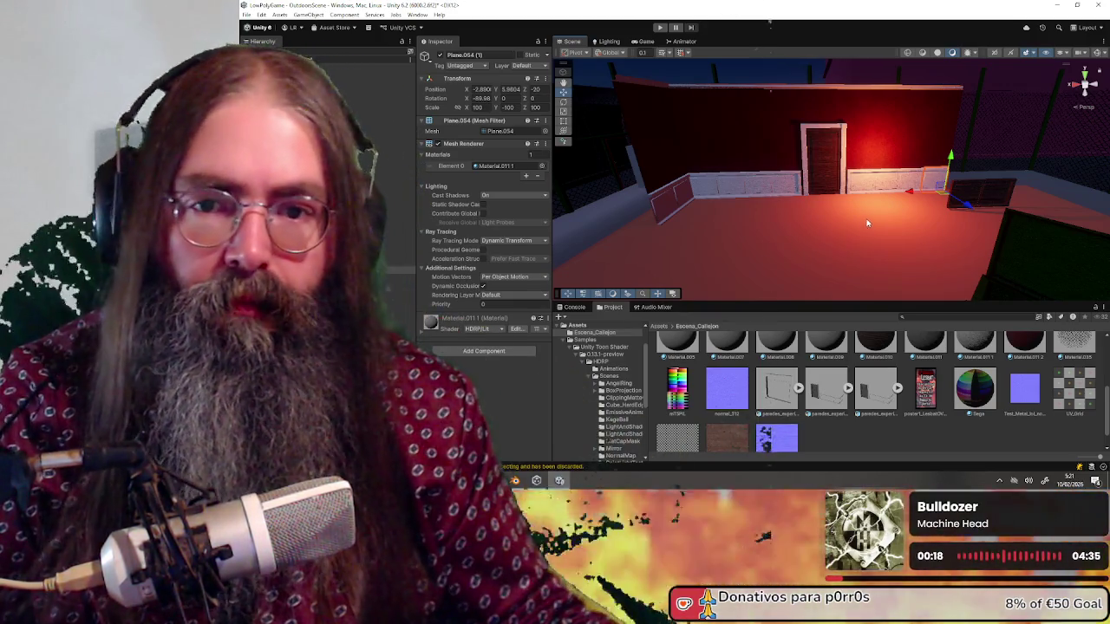
Select the top beam and the dark wall plane, and move them to Z -20 at the far corner.
{"action": "left_click_drag", "start_coordinate": [842, 169], "coordinate": [731, 104]}
{"action": "left_click", "coordinate": [731, 104]}
{"action": "left_click", "coordinate": [732, 107]}
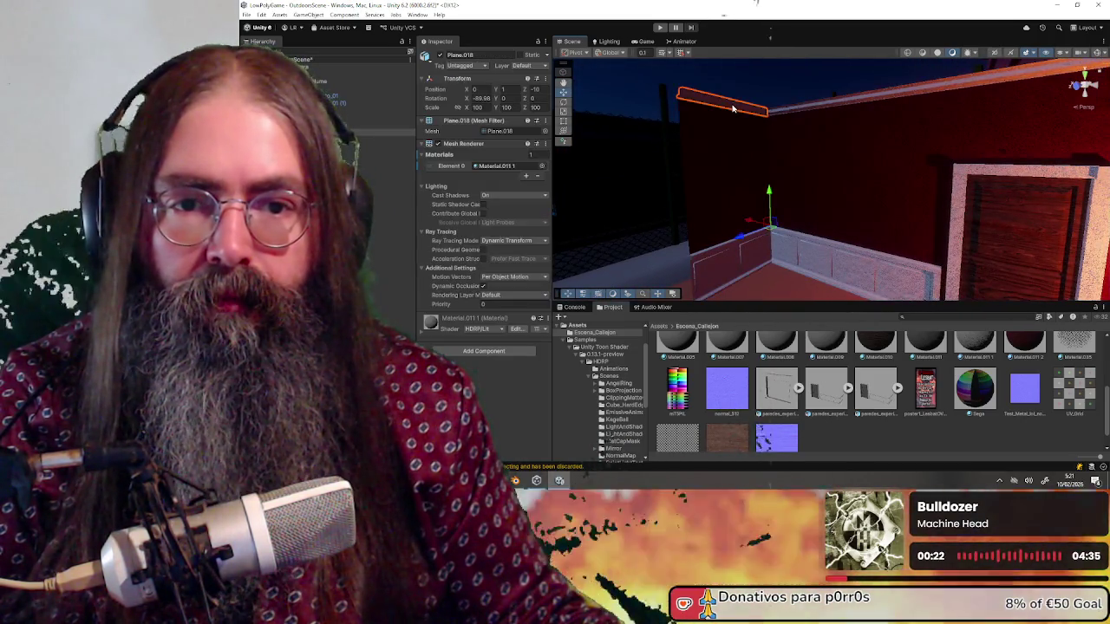
{"action": "left_click", "coordinate": [729, 244], "text": "shift"}
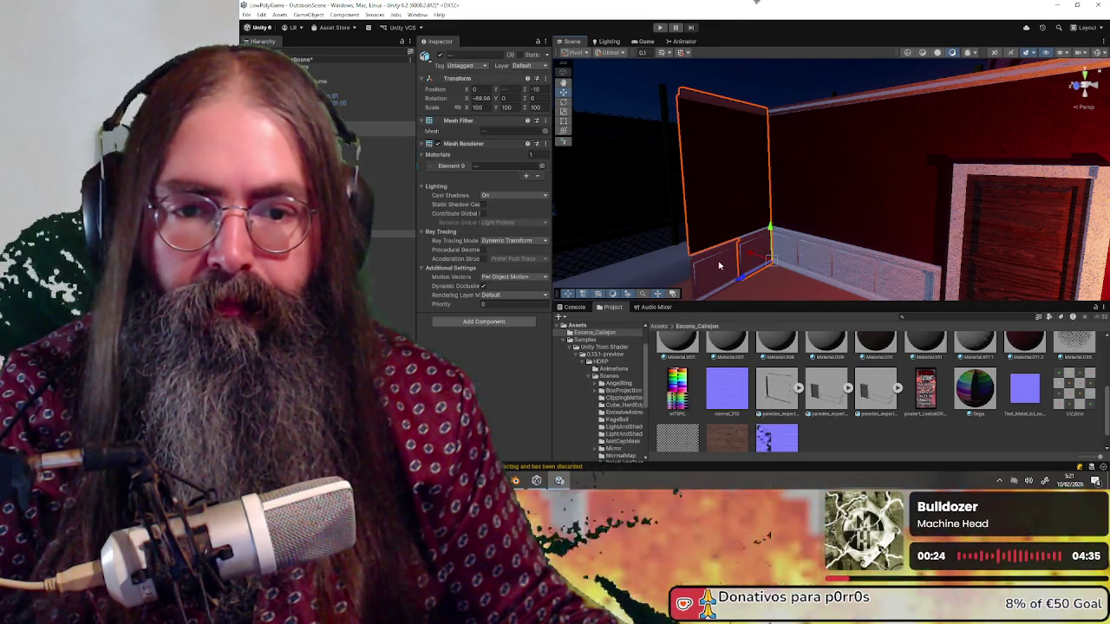
{"action": "left_click_drag", "start_coordinate": [726, 223], "coordinate": [774, 234]}
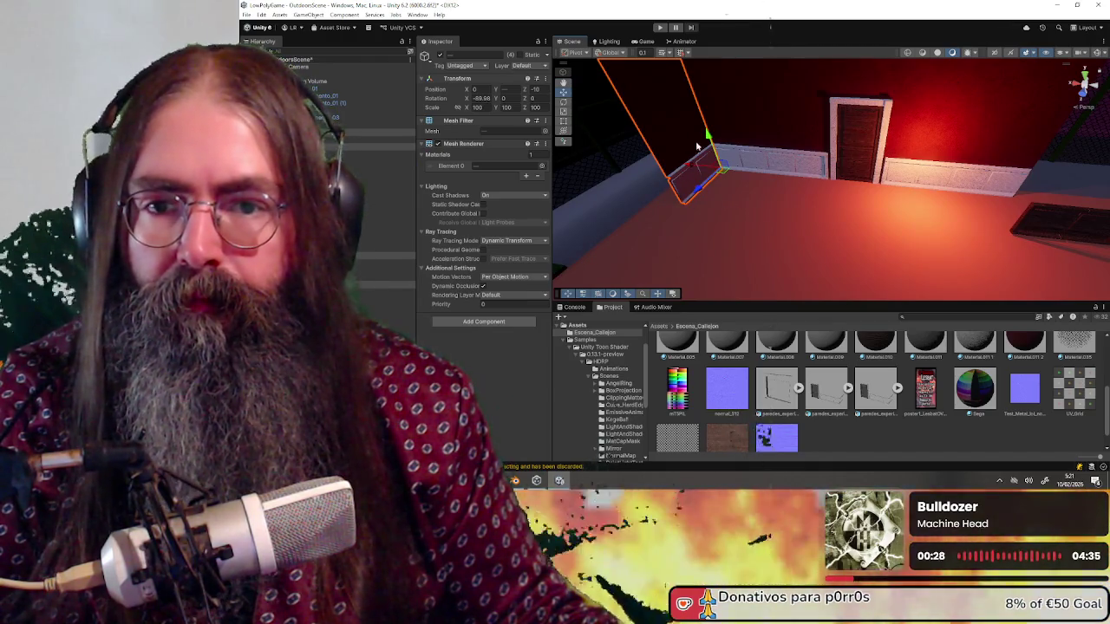
{"action": "left_click_drag", "start_coordinate": [652, 230], "coordinate": [678, 229]}
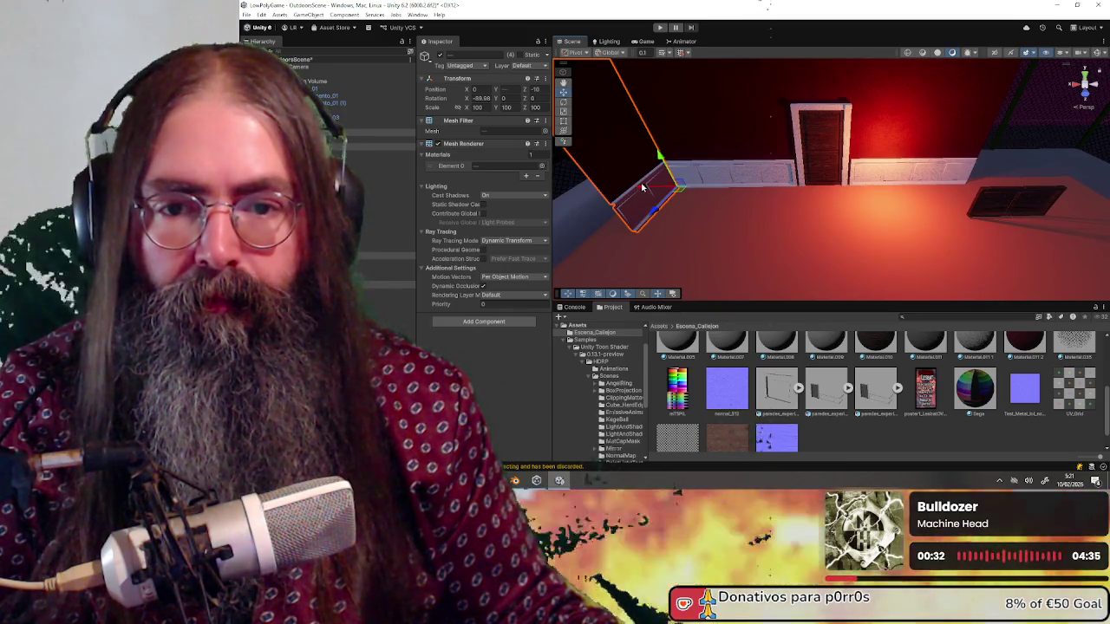
{"action": "mouse_move", "coordinate": [640, 184]}
{"action": "left_mouse_down"}
{"action": "mouse_move", "coordinate": [934, 200]}
{"action": "mouse_move", "coordinate": [901, 175]}
{"action": "mouse_move", "coordinate": [879, 113]}
{"action": "mouse_move", "coordinate": [873, 124]}
{"action": "left_mouse_up"}
{"action": "key", "text": "f"}
{"action": "mouse_move", "coordinate": [800, 200]}
{"action": "left_mouse_down"}
{"action": "mouse_move", "coordinate": [854, 182]}
{"action": "mouse_move", "coordinate": [787, 253]}
{"action": "mouse_move", "coordinate": [571, 195]}
{"action": "mouse_move", "coordinate": [698, 181]}
{"action": "mouse_move", "coordinate": [659, 165]}
{"action": "mouse_move", "coordinate": [754, 173]}
{"action": "mouse_move", "coordinate": [819, 163]}
{"action": "mouse_move", "coordinate": [739, 214]}
{"action": "mouse_move", "coordinate": [837, 243]}
{"action": "mouse_move", "coordinate": [798, 171]}
{"action": "mouse_move", "coordinate": [819, 223]}
{"action": "mouse_move", "coordinate": [793, 223]}
{"action": "mouse_move", "coordinate": [825, 235]}
{"action": "mouse_move", "coordinate": [788, 248]}
{"action": "mouse_move", "coordinate": [836, 243]}
{"action": "mouse_move", "coordinate": [815, 209]}
{"action": "left_mouse_up"}
Try a Scale Y of -100 on the wall plane, then cancel it.
{"action": "key", "text": "e"}
{"action": "key", "text": "w"}
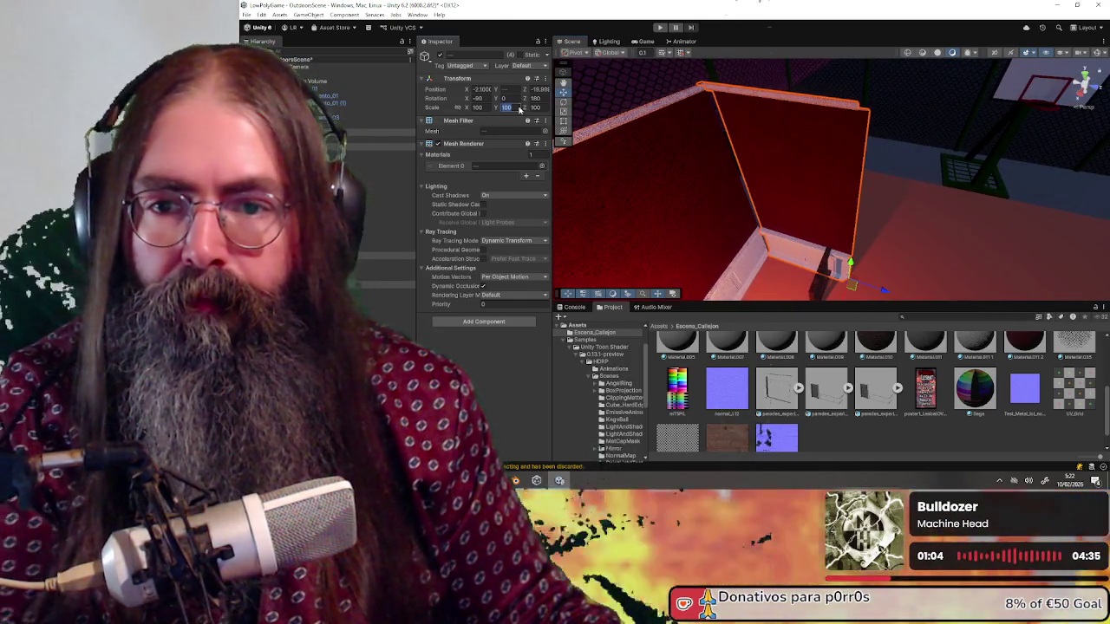
{"action": "type", "text": "-100"}
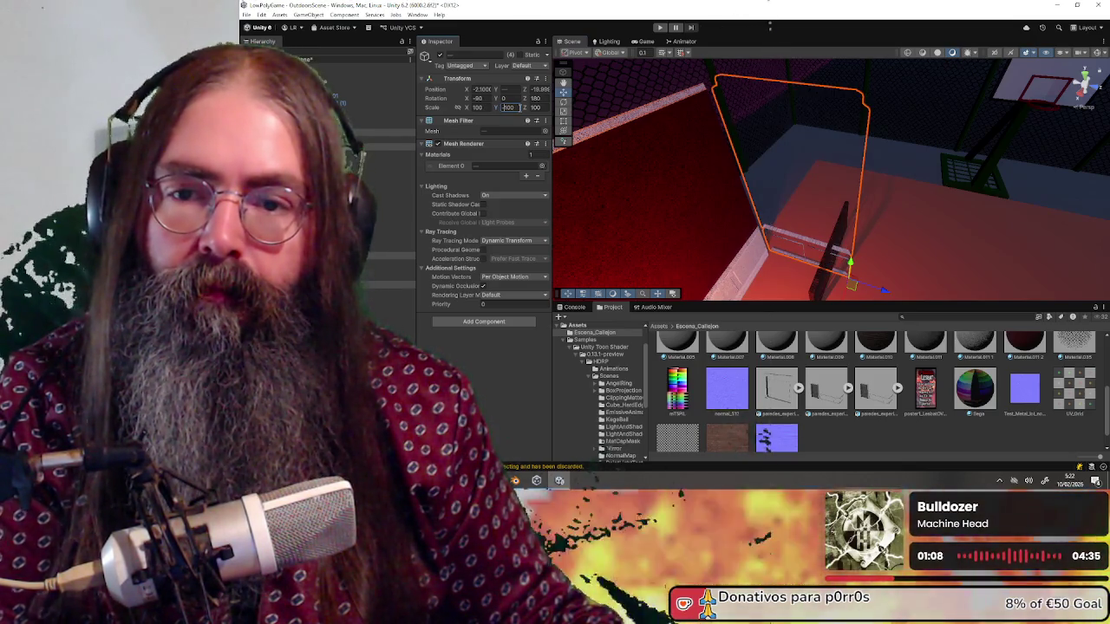
{"action": "key", "text": "Escape"}
{"action": "left_click_drag", "start_coordinate": [676, 149], "coordinate": [730, 155]}
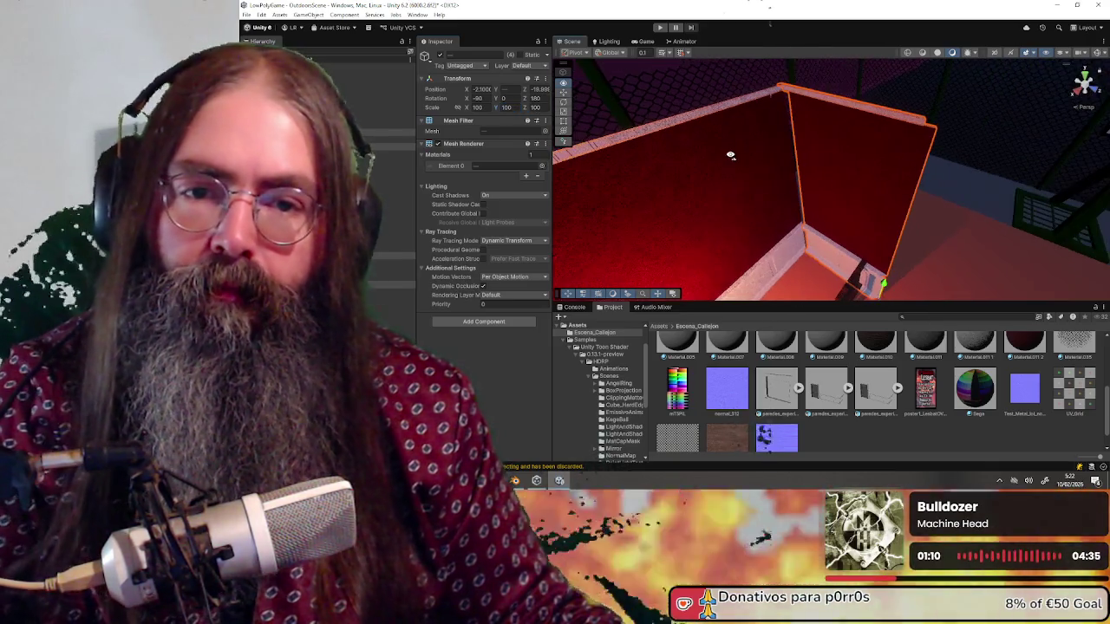
Flip the neighbouring wall plane so its red face closes the corner, undoing the stray rotation.
{"action": "left_click", "coordinate": [795, 171]}
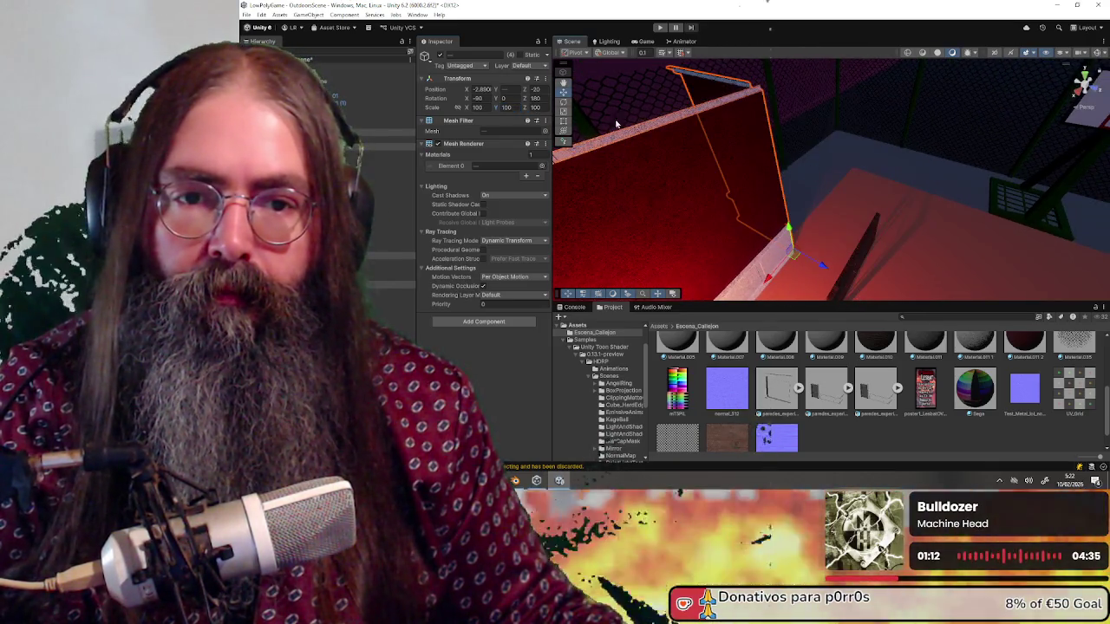
{"action": "type", "text": "-"}
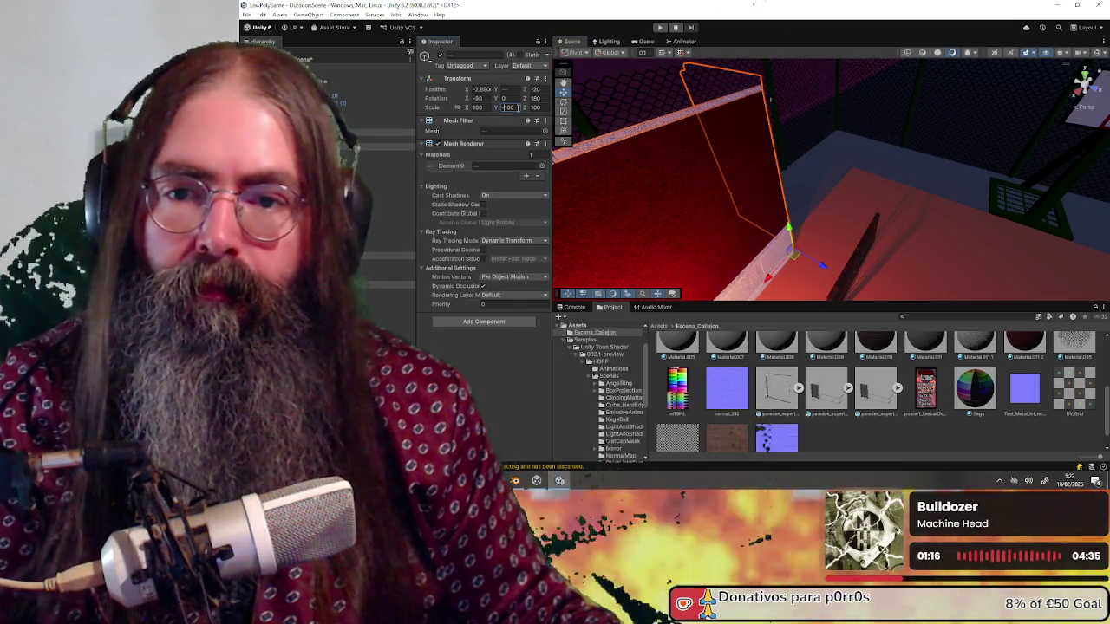
{"action": "key", "text": "BackSpace"}
{"action": "key", "text": "ctrl+z"}
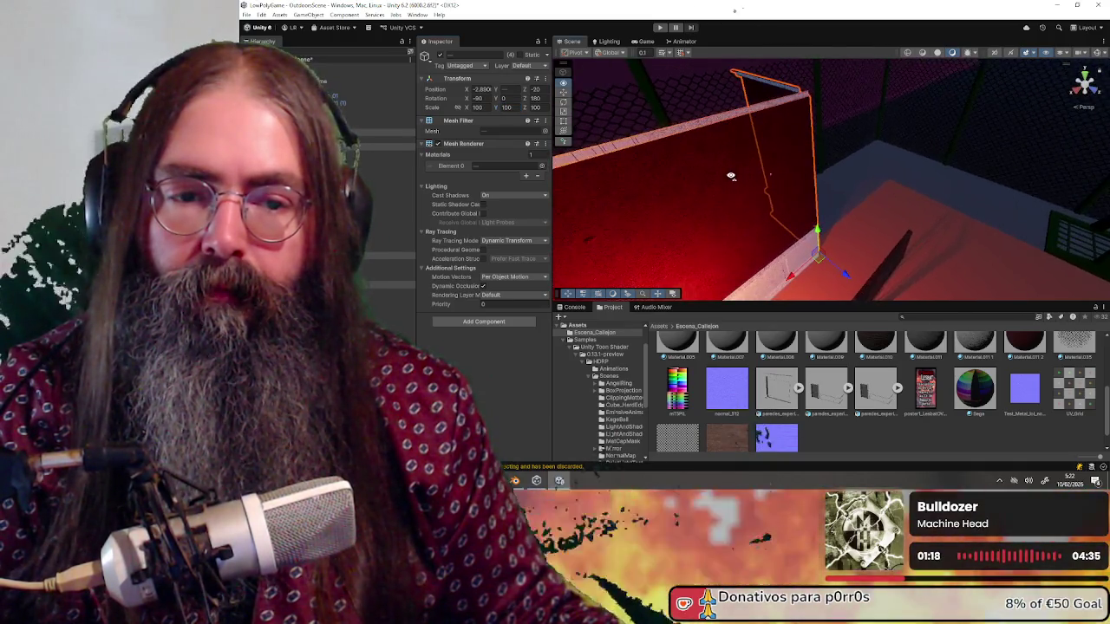
{"action": "left_click_drag", "start_coordinate": [753, 191], "coordinate": [612, 156]}
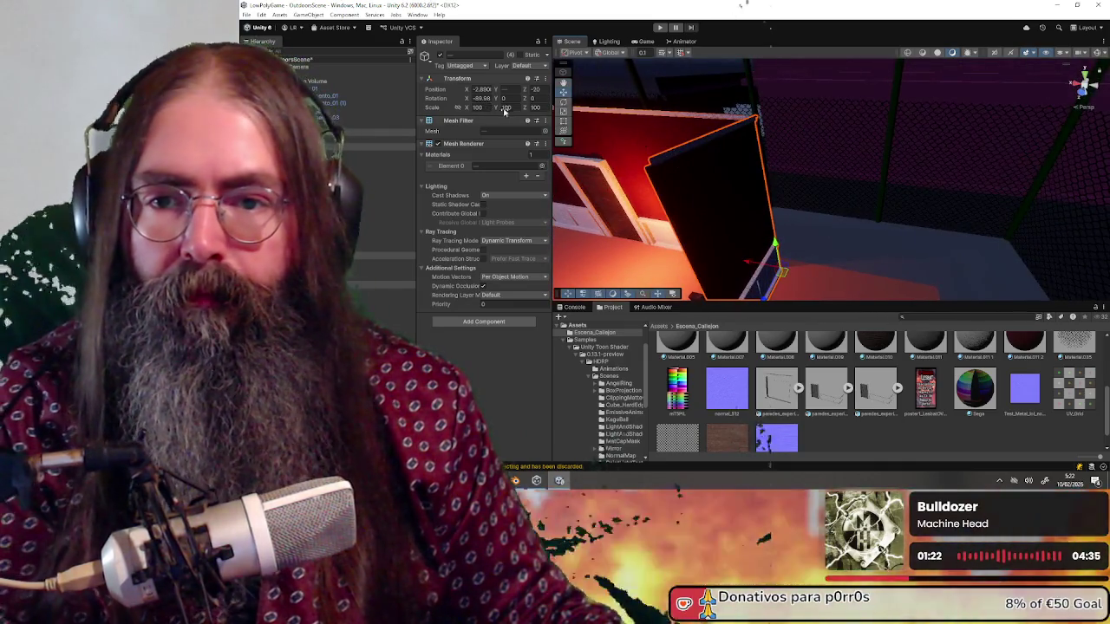
{"action": "type", "text": "-"}
{"action": "mouse_move", "coordinate": [733, 159]}
{"action": "left_mouse_down"}
{"action": "mouse_move", "coordinate": [968, 201]}
{"action": "mouse_move", "coordinate": [907, 138]}
{"action": "mouse_move", "coordinate": [886, 136]}
{"action": "mouse_move", "coordinate": [777, 184]}
{"action": "mouse_move", "coordinate": [936, 158]}
{"action": "mouse_move", "coordinate": [920, 159]}
{"action": "mouse_move", "coordinate": [920, 145]}
{"action": "mouse_move", "coordinate": [760, 123]}
{"action": "mouse_move", "coordinate": [889, 163]}
{"action": "mouse_move", "coordinate": [774, 130]}
{"action": "left_mouse_up"}
{"action": "left_click", "coordinate": [867, 148]}
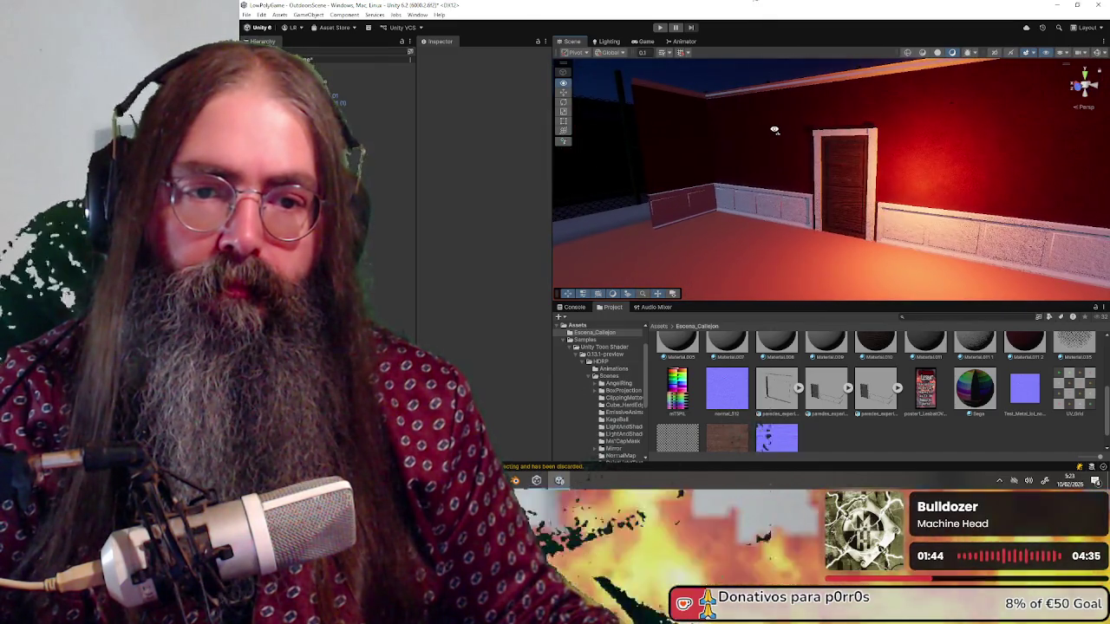
Fly around the room to review the door wall, right wall and wainscot baseboards.
{"action": "key", "text": "s"}
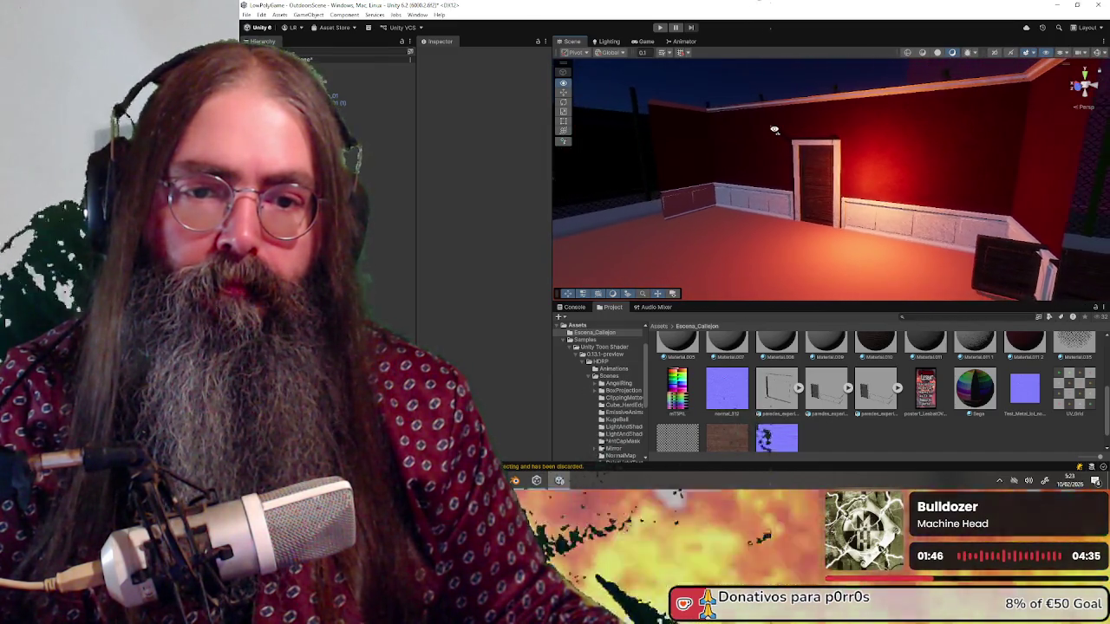
{"action": "key", "text": "w"}
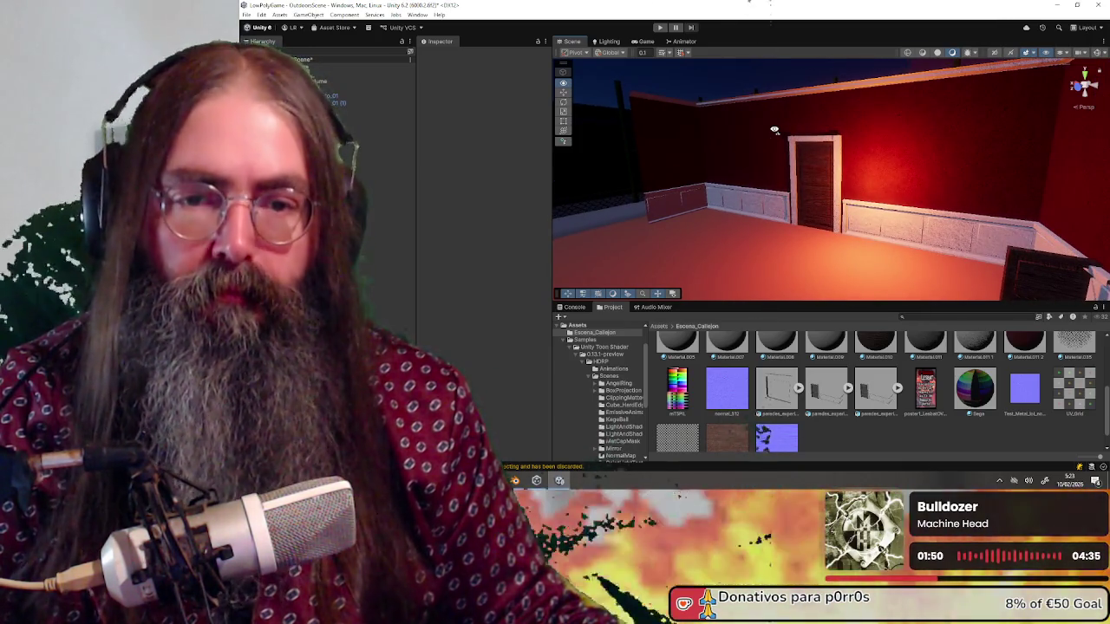
{"action": "key", "text": "w"}
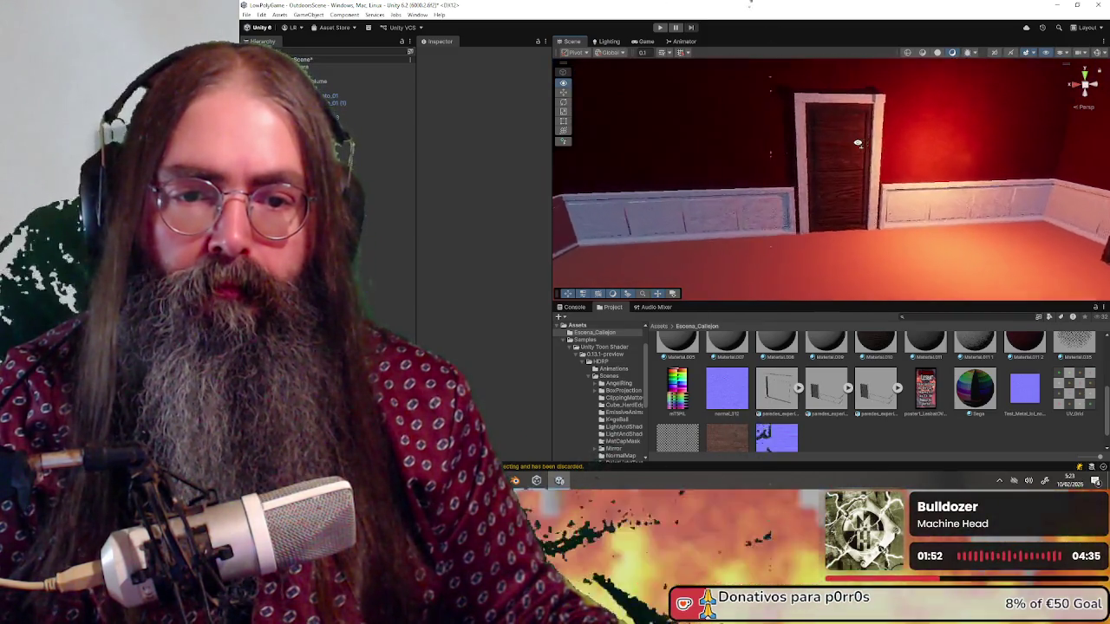
{"action": "key", "text": "s"}
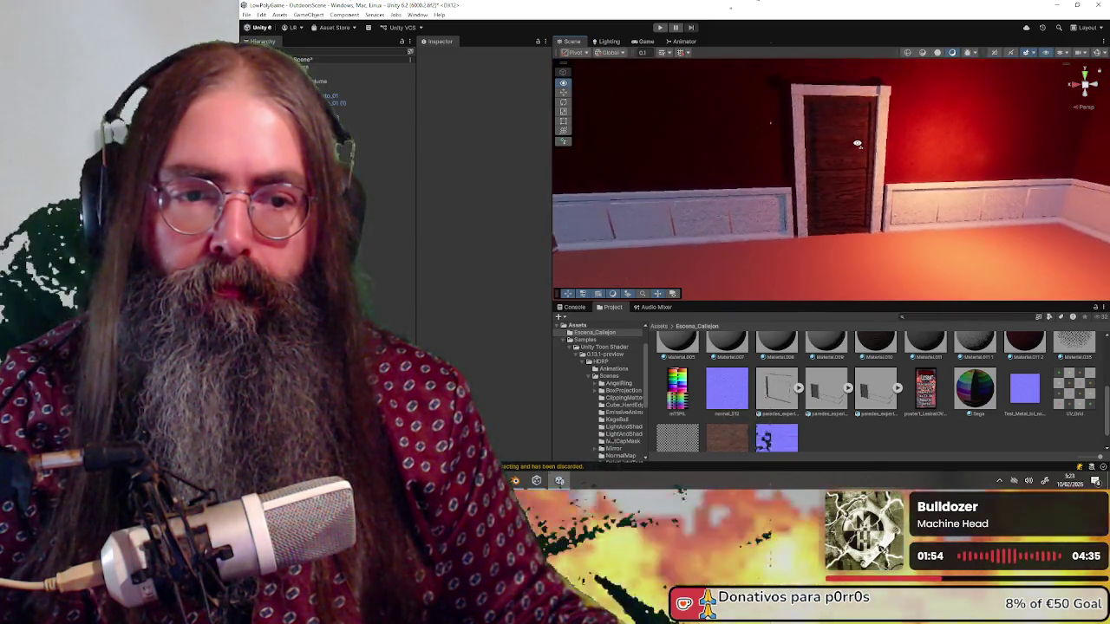
{"action": "left_click_drag", "start_coordinate": [856, 134], "coordinate": [925, 139]}
{"action": "key", "text": "s"}
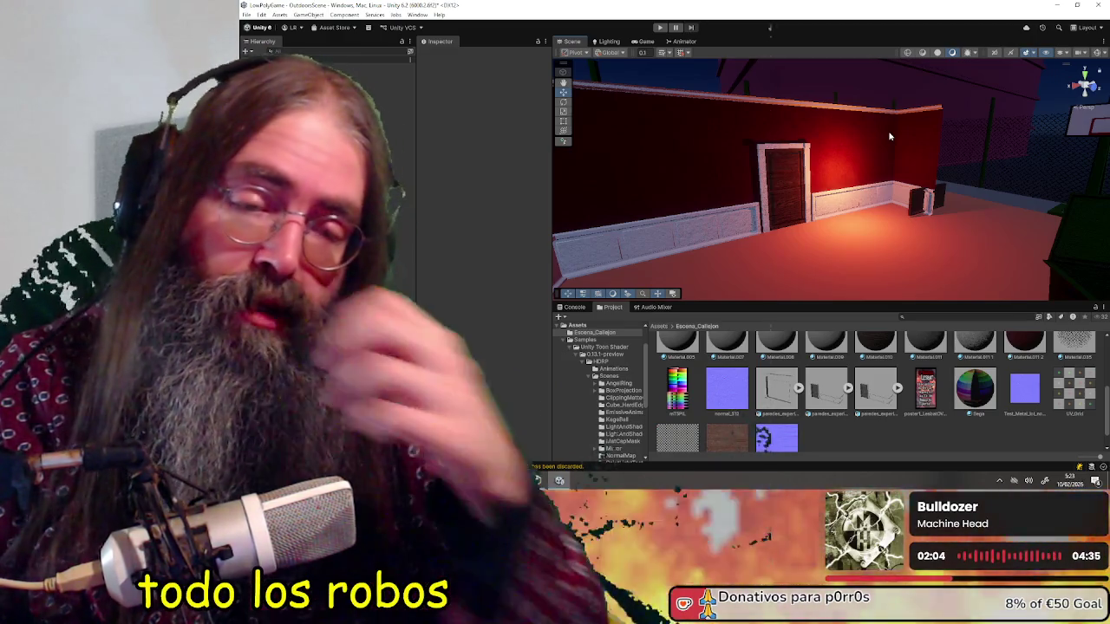
{"action": "key", "text": "w"}
{"action": "mouse_move", "coordinate": [889, 136]}
{"action": "left_mouse_down"}
{"action": "mouse_move", "coordinate": [792, 151]}
{"action": "mouse_move", "coordinate": [727, 132]}
{"action": "mouse_move", "coordinate": [872, 157]}
{"action": "mouse_move", "coordinate": [739, 135]}
{"action": "mouse_move", "coordinate": [899, 120]}
{"action": "mouse_move", "coordinate": [845, 134]}
{"action": "mouse_move", "coordinate": [849, 97]}
{"action": "mouse_move", "coordinate": [816, 103]}
{"action": "mouse_move", "coordinate": [850, 124]}
{"action": "mouse_move", "coordinate": [759, 133]}
{"action": "mouse_move", "coordinate": [751, 150]}
{"action": "mouse_move", "coordinate": [842, 156]}
{"action": "left_mouse_up"}
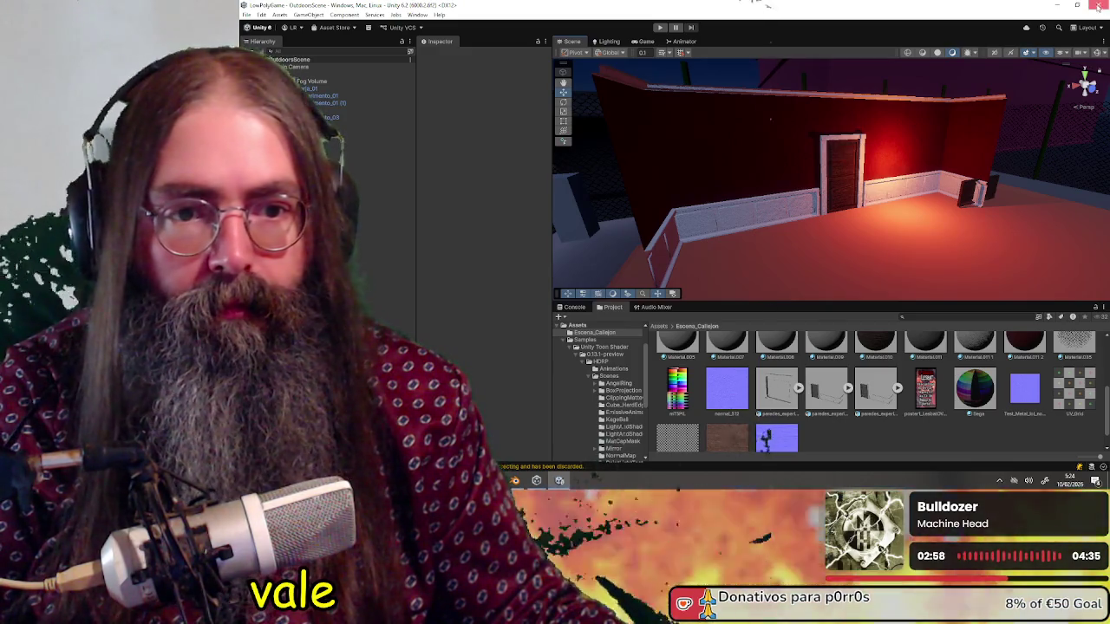
Save paredes_experimento.blend in Blender, minimise Blender and close File Explorer.
{"action": "left_click", "coordinate": [1055, 4]}
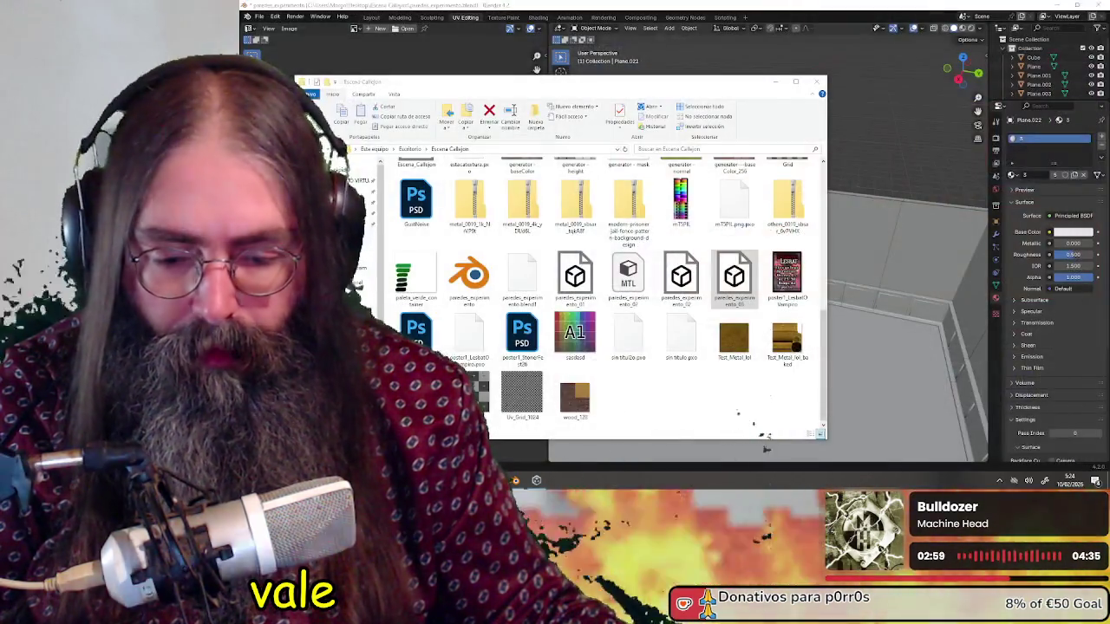
{"action": "left_click", "coordinate": [1082, 6]}
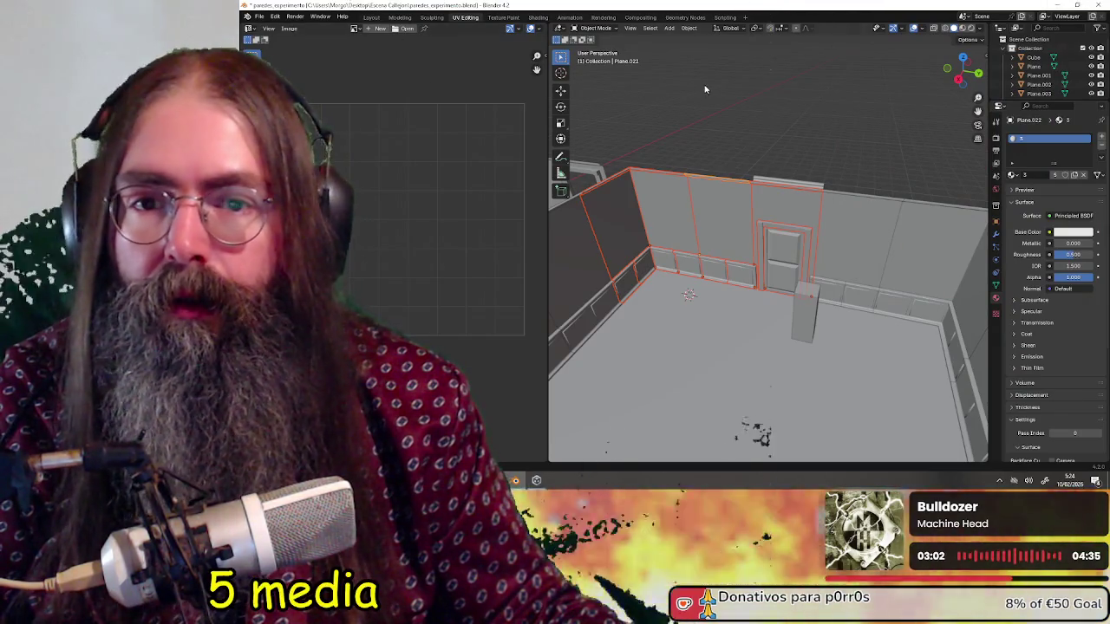
{"action": "left_click", "coordinate": [706, 88]}
{"action": "key", "text": "ctrl+s"}
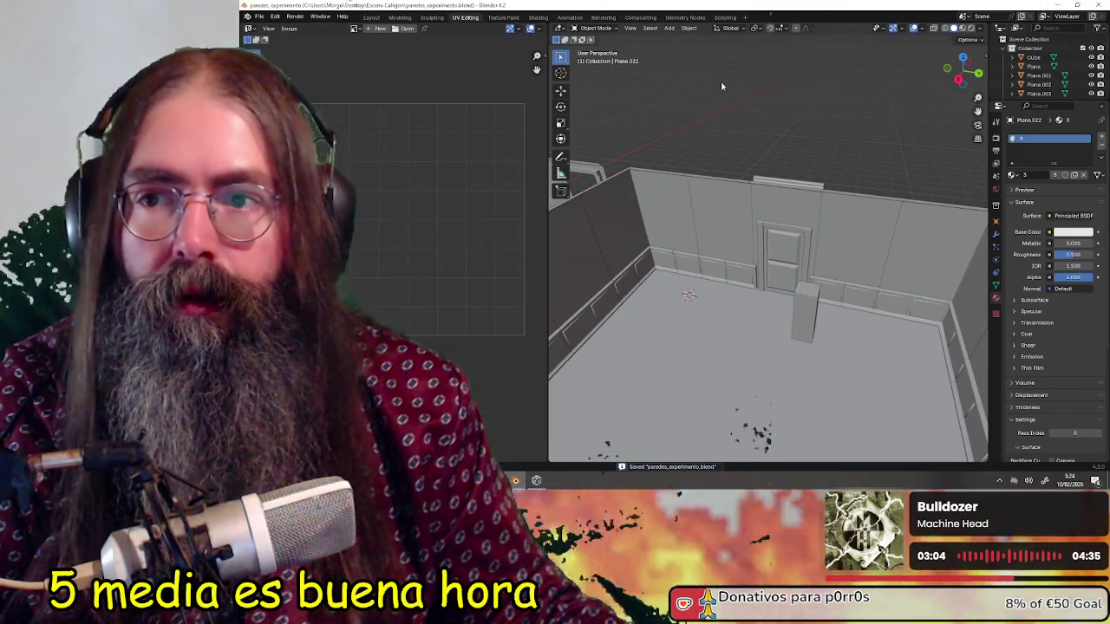
{"action": "left_click", "coordinate": [1099, 5]}
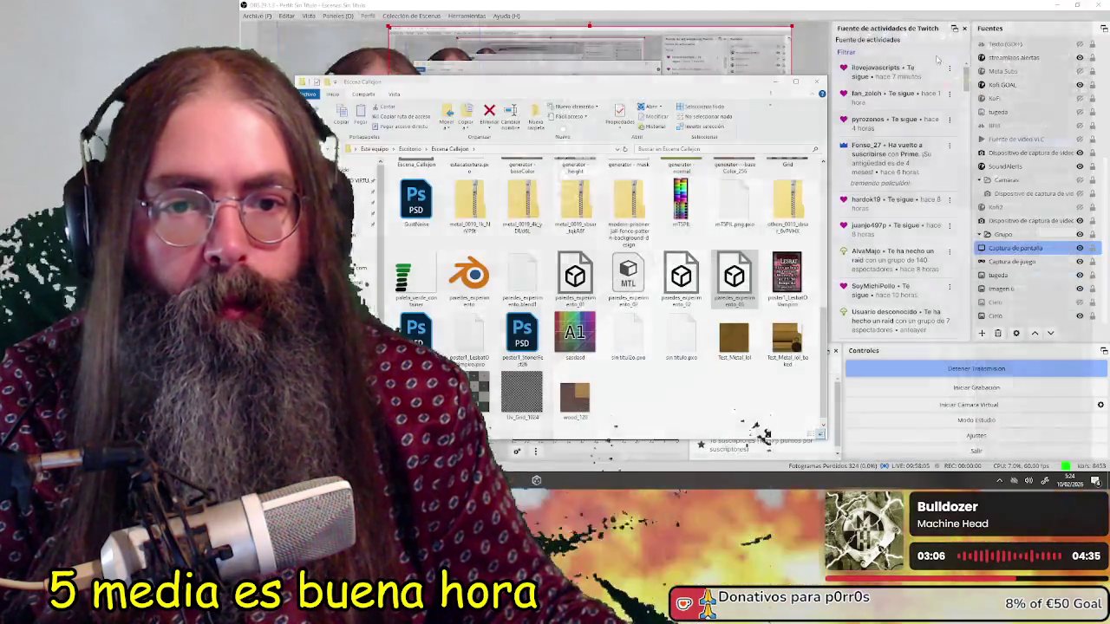
{"action": "left_click", "coordinate": [816, 80]}
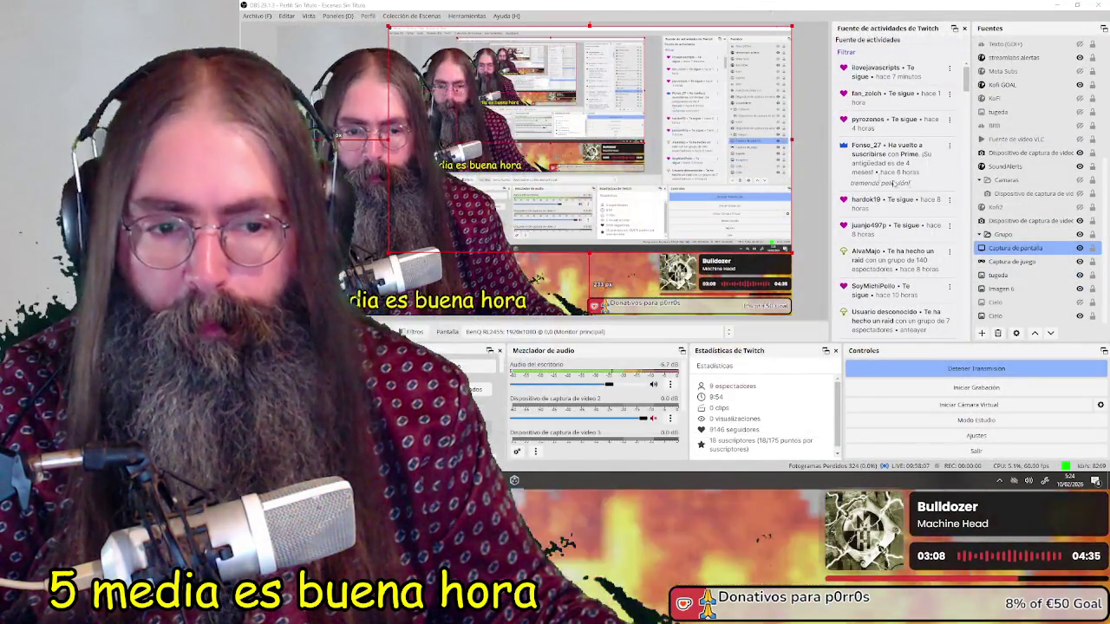